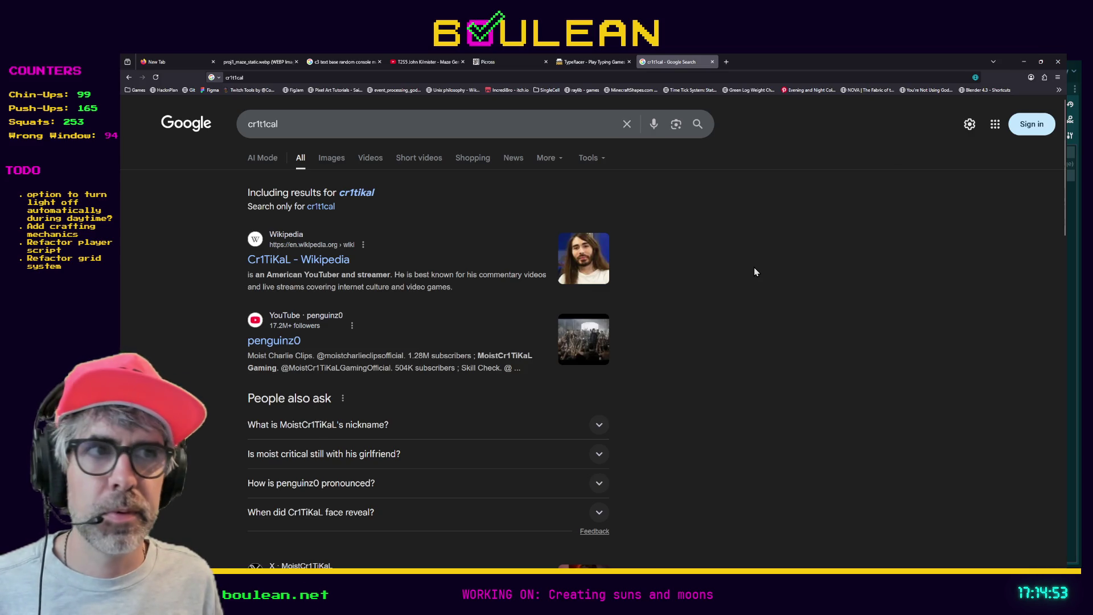
Minimize the Google Search browser window to bring the Godot editor back
{"action": "left_click", "coordinate": [1024, 62]}
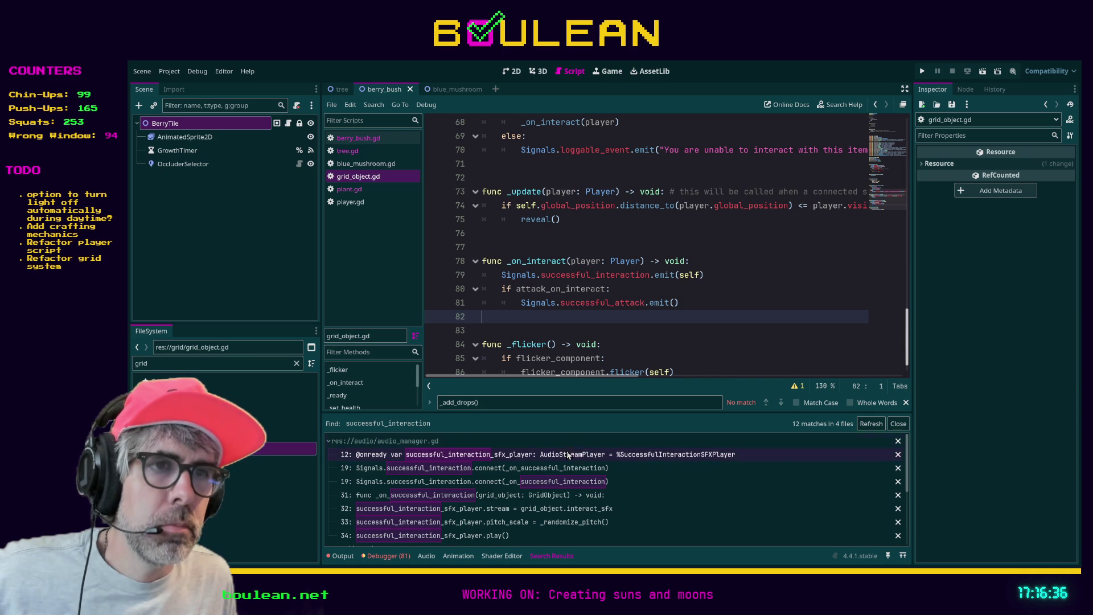
Open the audio_manager.gd match, close that script, and collapse its result group
{"action": "left_click", "coordinate": [582, 456]}
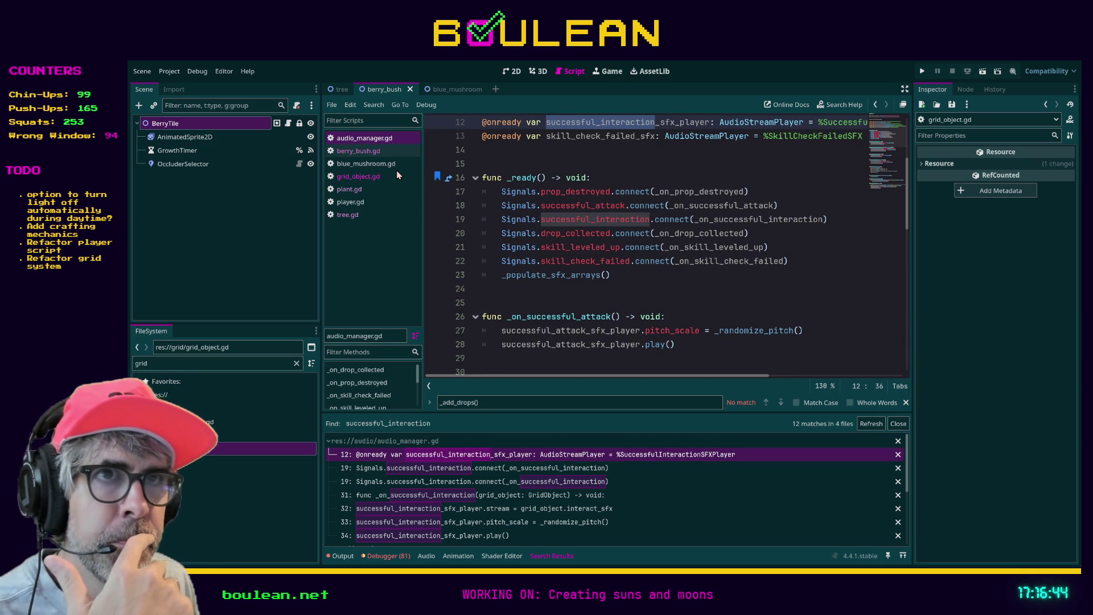
{"action": "key", "text": "ctrl+w"}
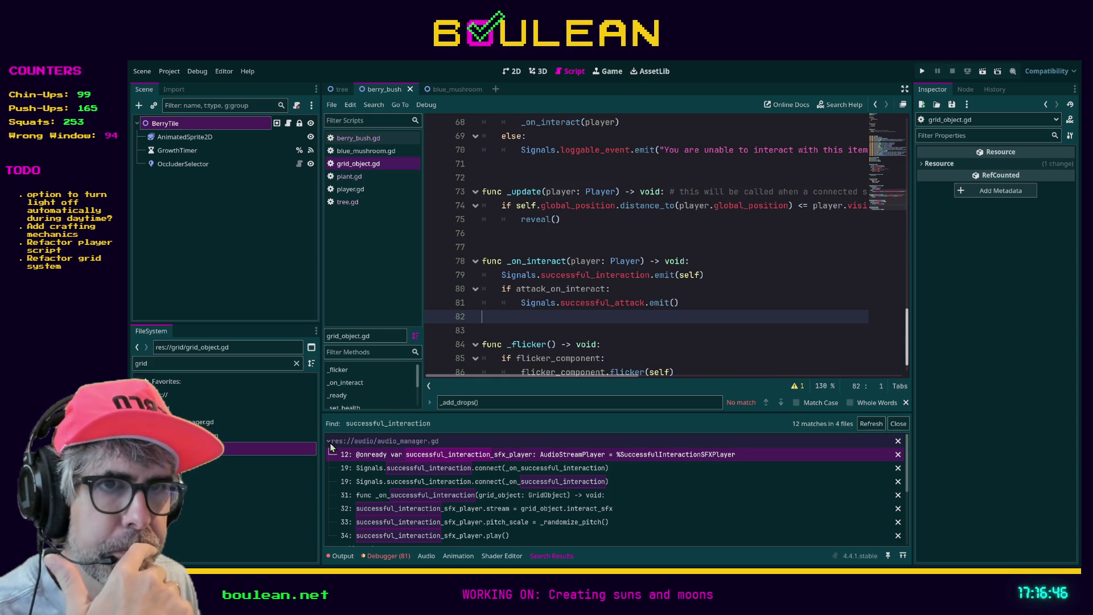
{"action": "left_click", "coordinate": [330, 443]}
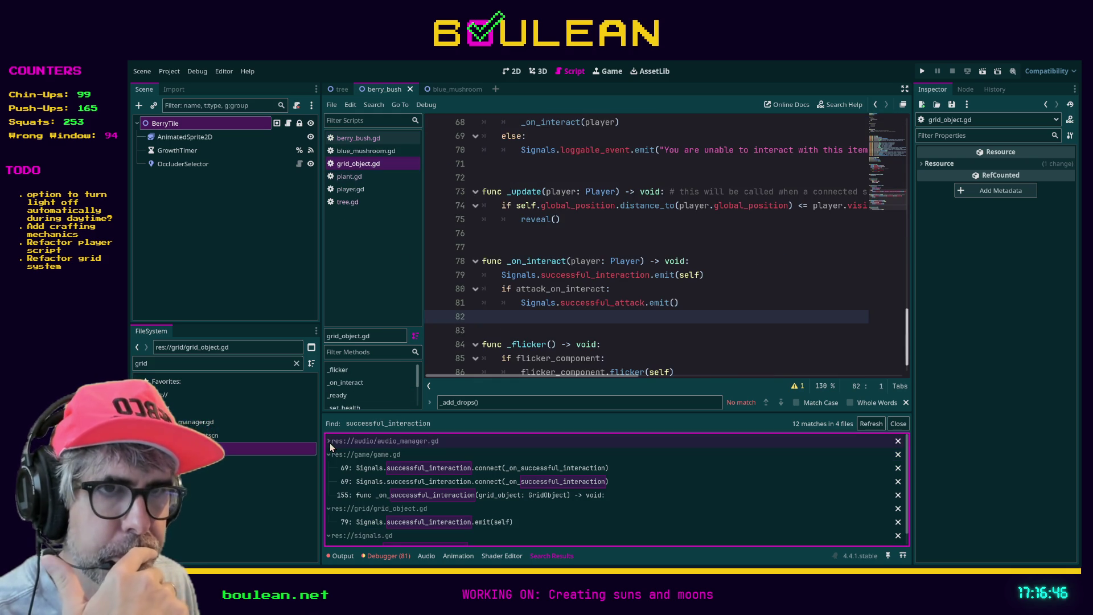
Follow the game.gd results to the _on_successful_interaction definition at line 155
{"action": "left_click", "coordinate": [504, 469]}
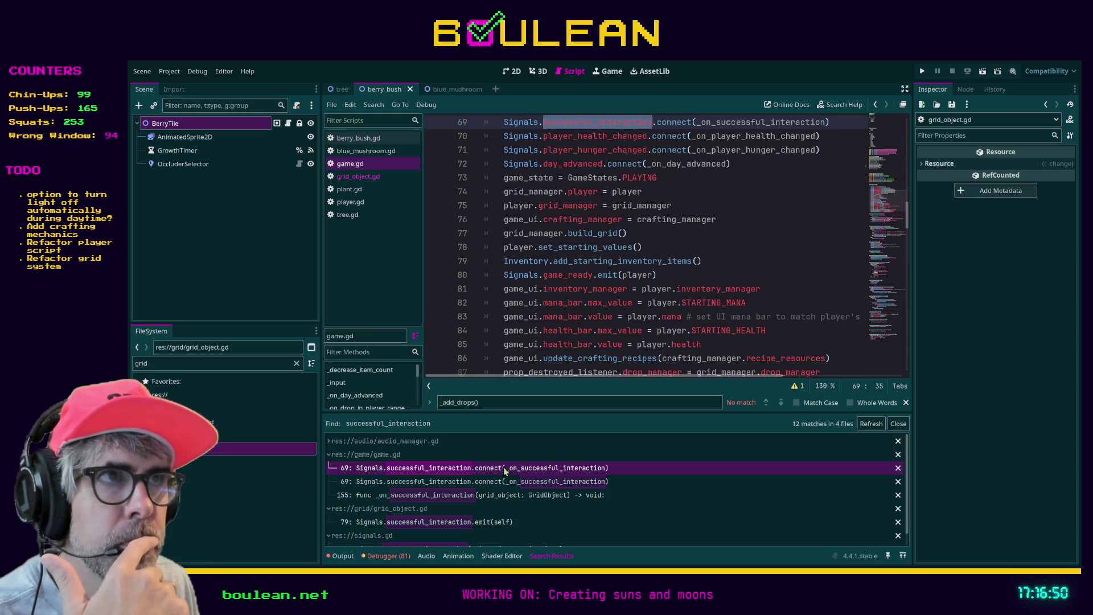
{"action": "left_click", "coordinate": [487, 481]}
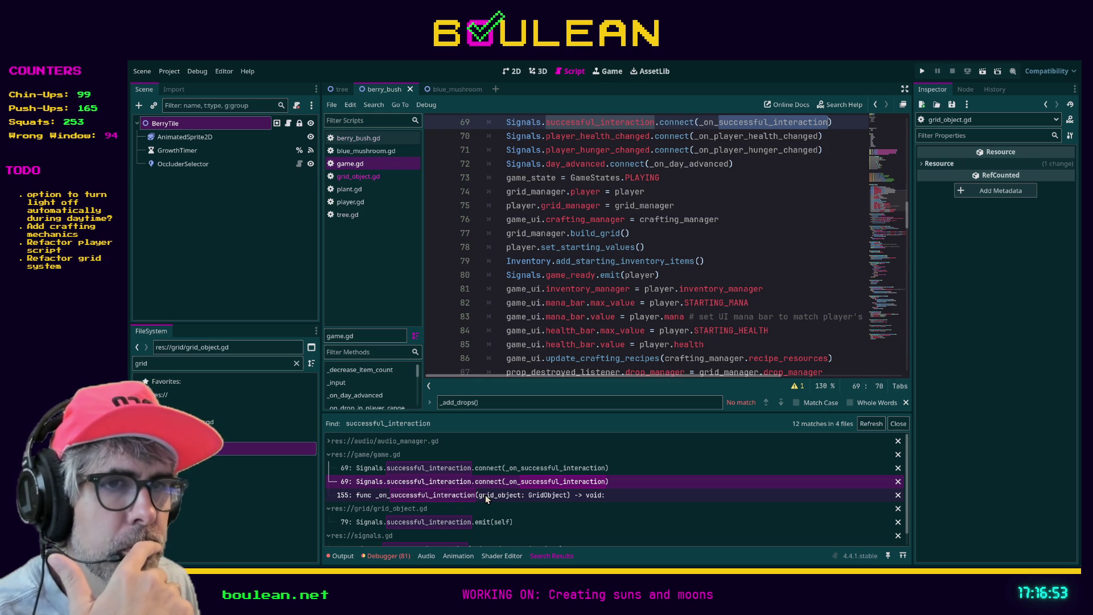
{"action": "left_click", "coordinate": [485, 494]}
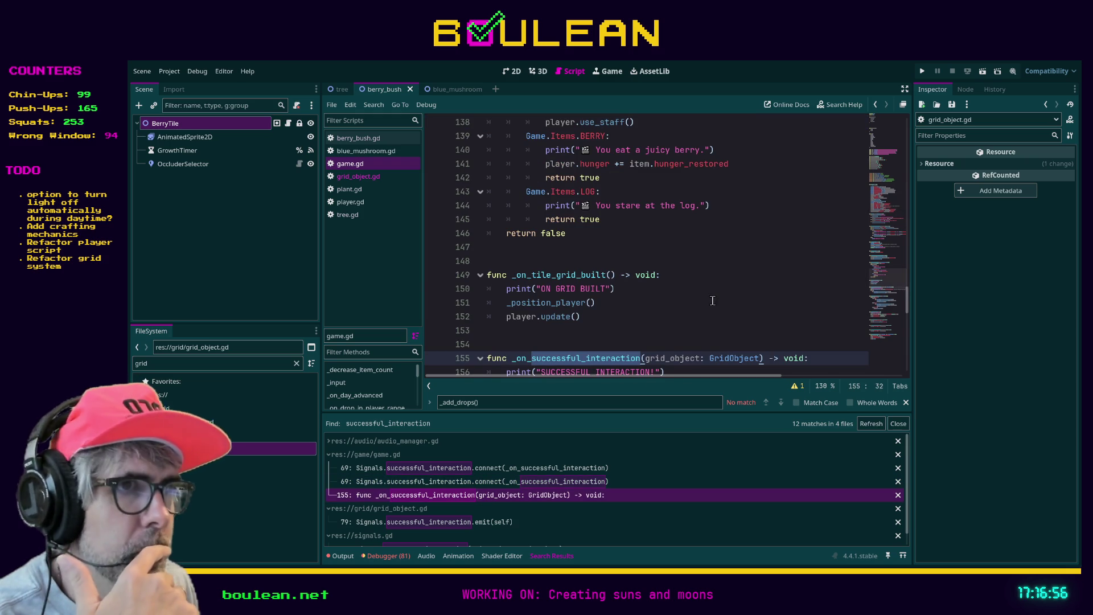
{"action": "scroll", "coordinate": [712, 301], "scroll_direction": "down", "scroll_amount": 2}
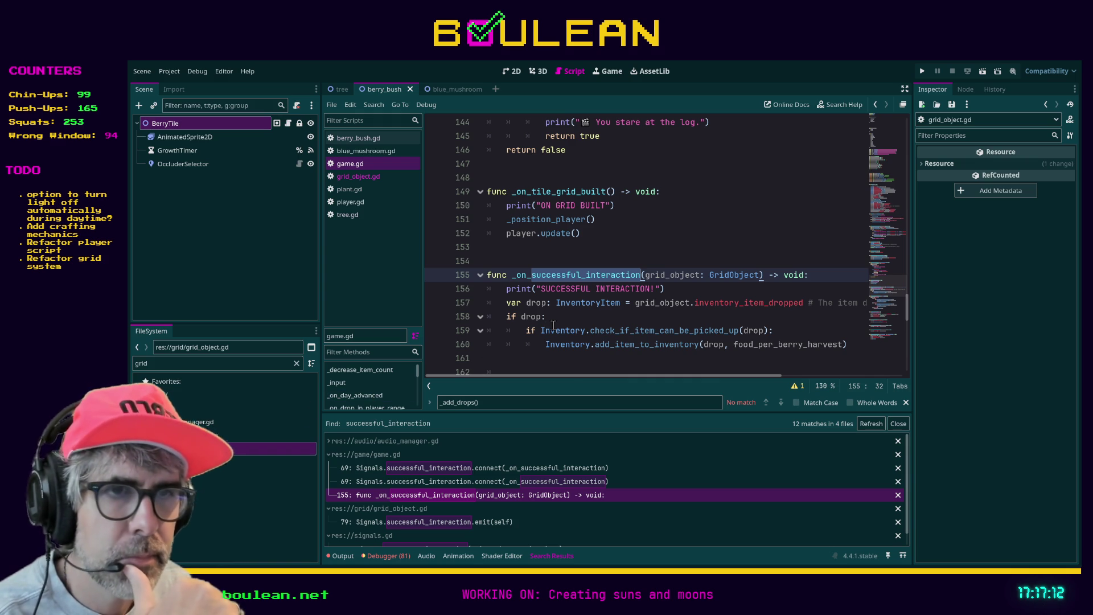
{"action": "scroll", "coordinate": [553, 325], "scroll_direction": "down", "scroll_amount": 1}
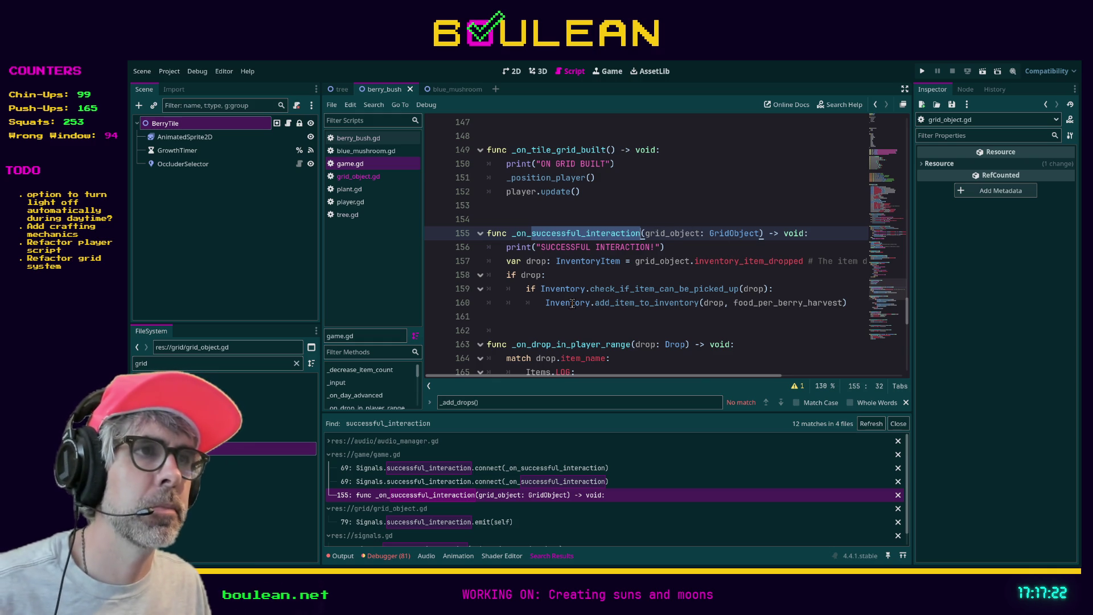
{"action": "left_click_drag", "start_coordinate": [594, 375], "coordinate": [605, 377]}
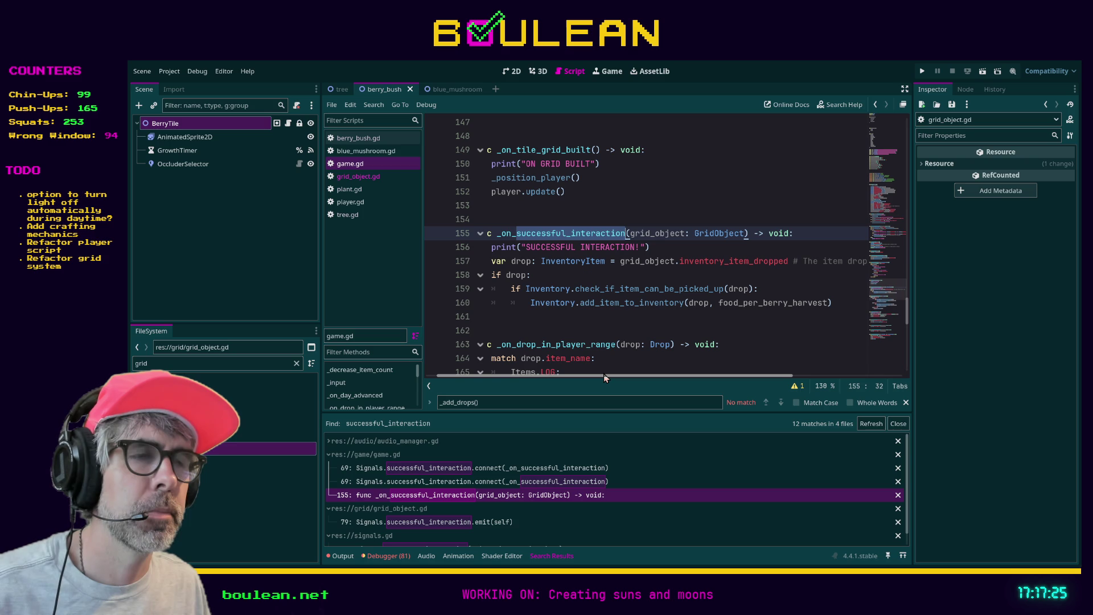
{"action": "left_click_drag", "start_coordinate": [604, 374], "coordinate": [591, 376]}
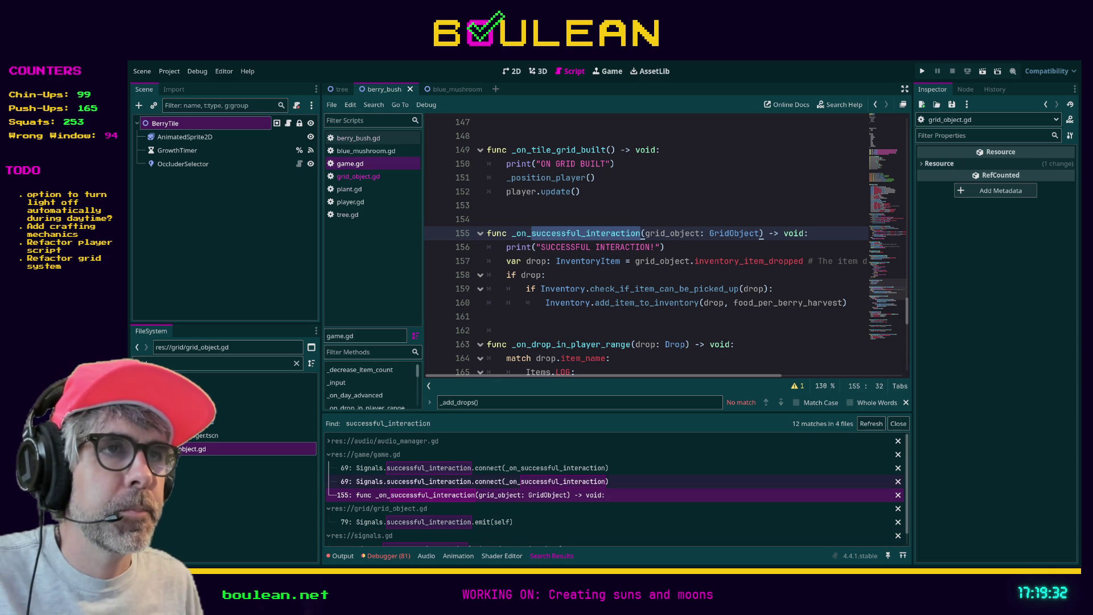
{"action": "left_click", "coordinate": [510, 307]}
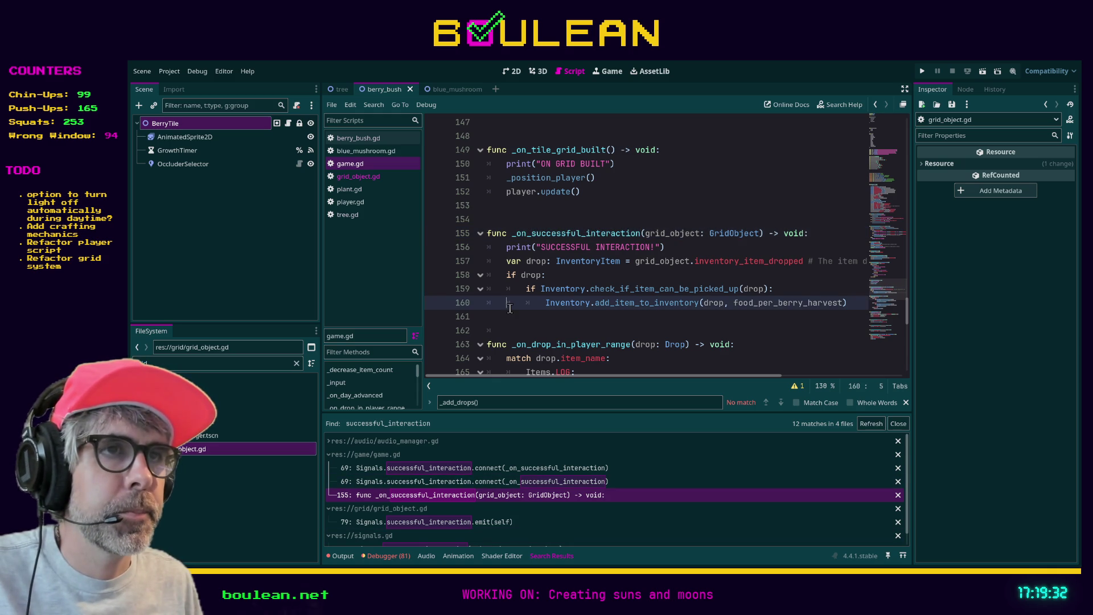
Add a new line 156 in _on_successful_interaction starting with 'if grid_object'
{"action": "left_click", "coordinate": [818, 234]}
{"action": "key", "text": "Return"}
{"action": "type", "text": "uf"}
{"action": "key", "text": "BackSpace"}
{"action": "key", "text": "BackSpace"}
{"action": "key", "text": "BackSpace"}
{"action": "type", "text": "if grid"}
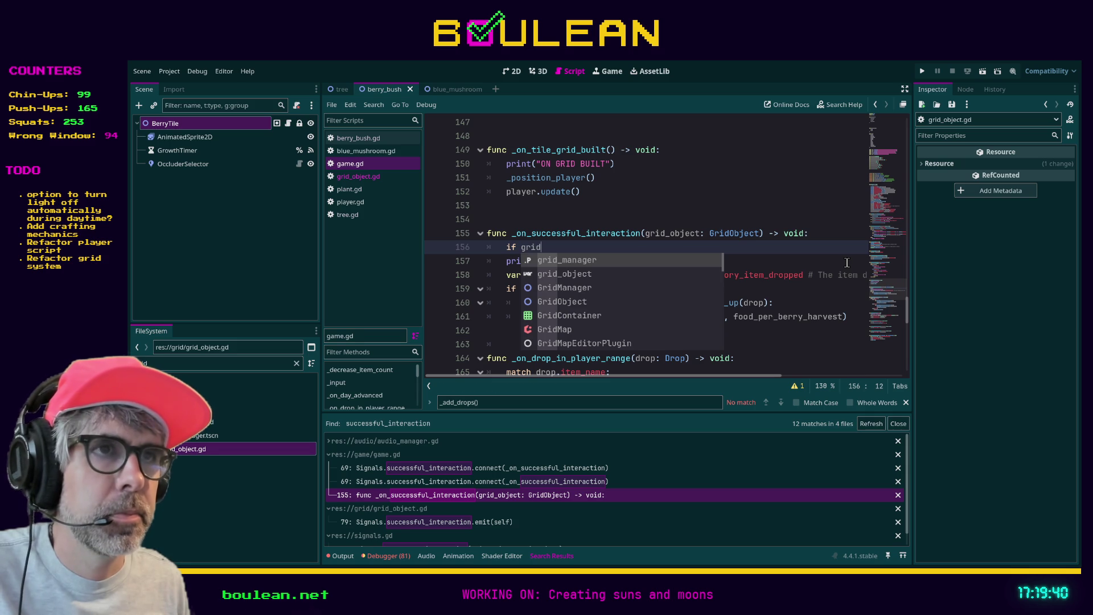
{"action": "key", "text": "Down"}
{"action": "key", "text": "Return"}
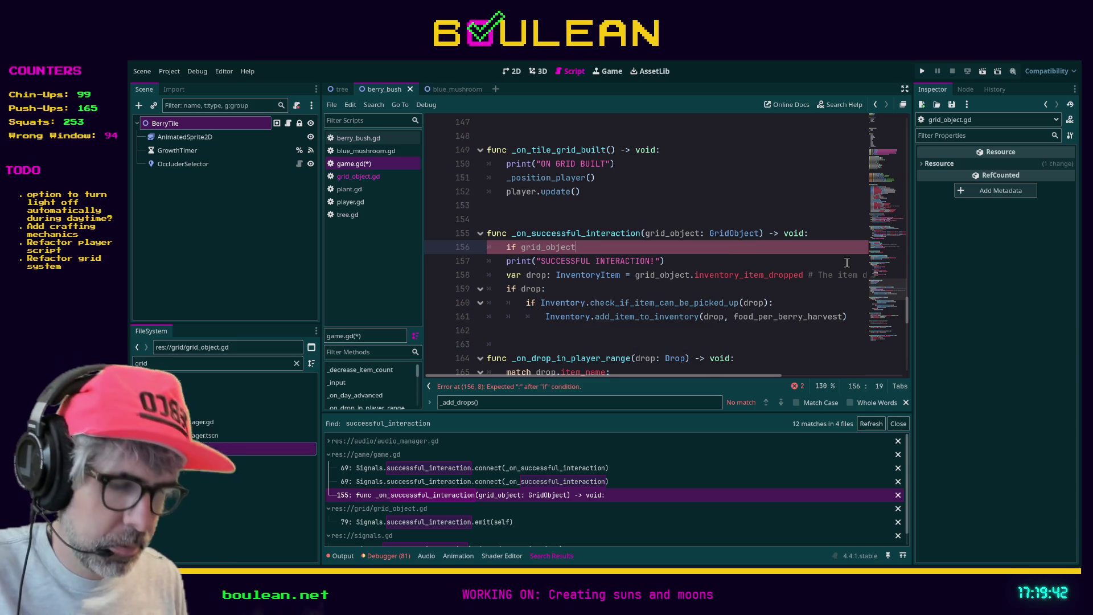
Complete it as 'grid_object.drop_type = GridObject.DropTypes.INVENTORY:' using autocomplete
{"action": "type", "text": ".drop"}
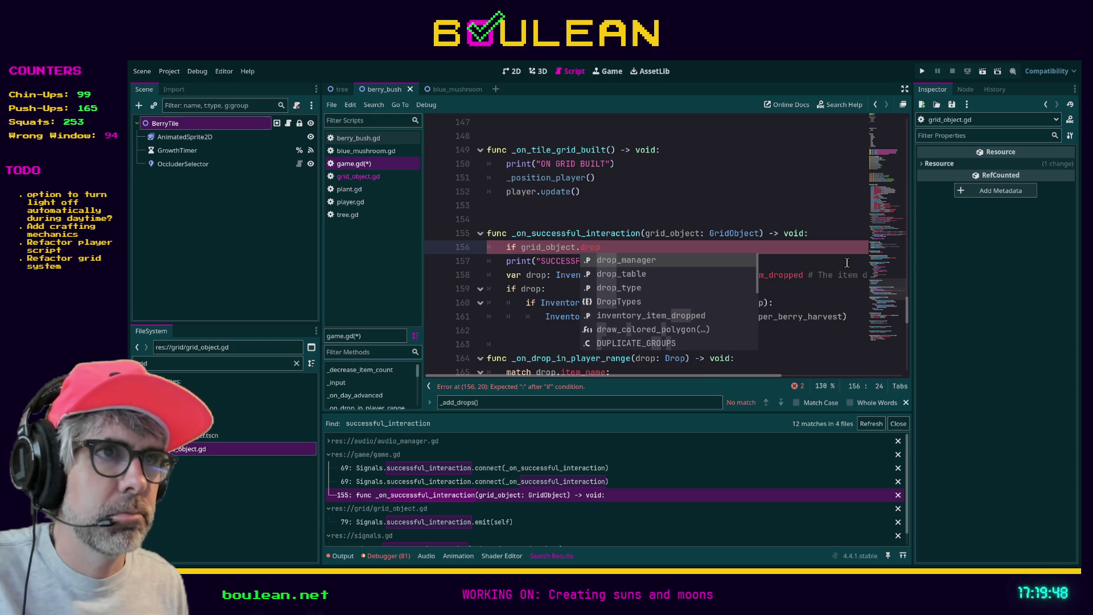
{"action": "key", "text": "Down"}
{"action": "key", "text": "Down"}
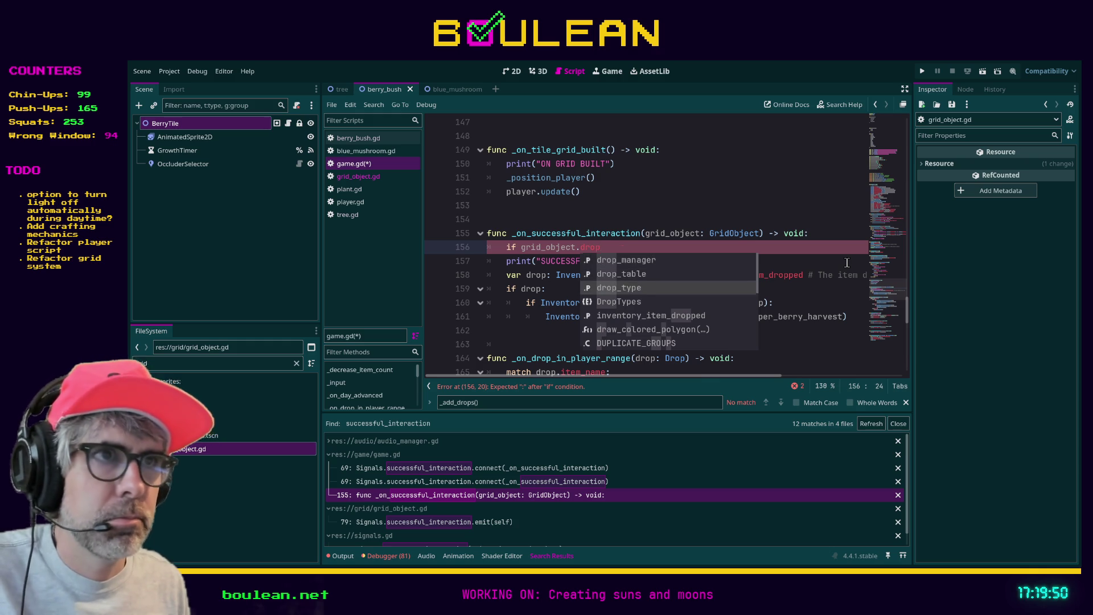
{"action": "key", "text": "Return"}
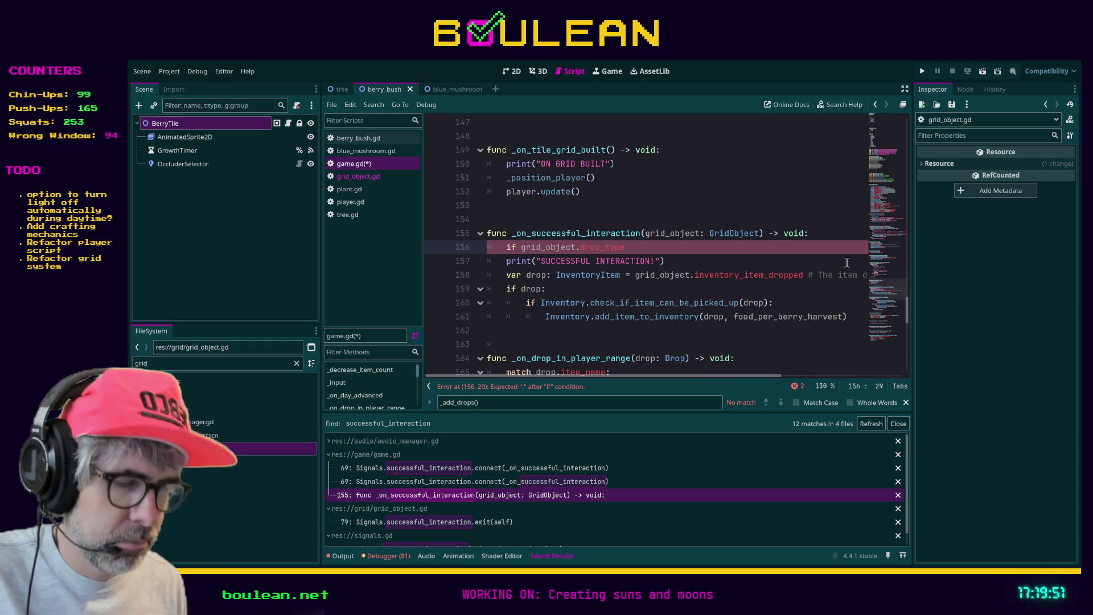
{"action": "type", "text": " = Gri"}
{"action": "type", "text": "d"}
{"action": "type", "text": "O"}
{"action": "key", "text": "Return"}
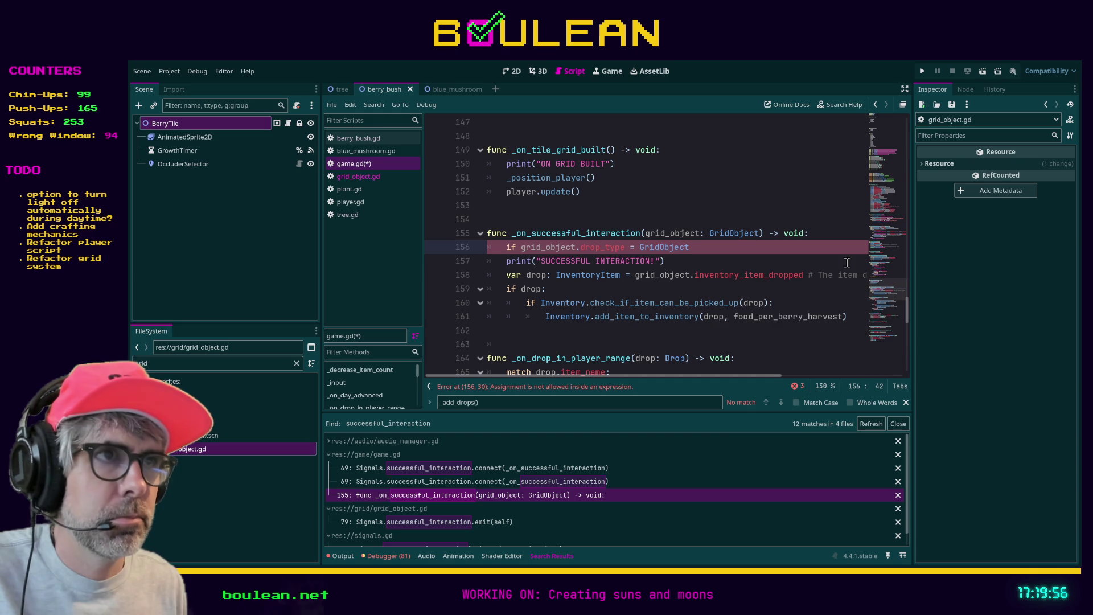
{"action": "type", "text": ".D"}
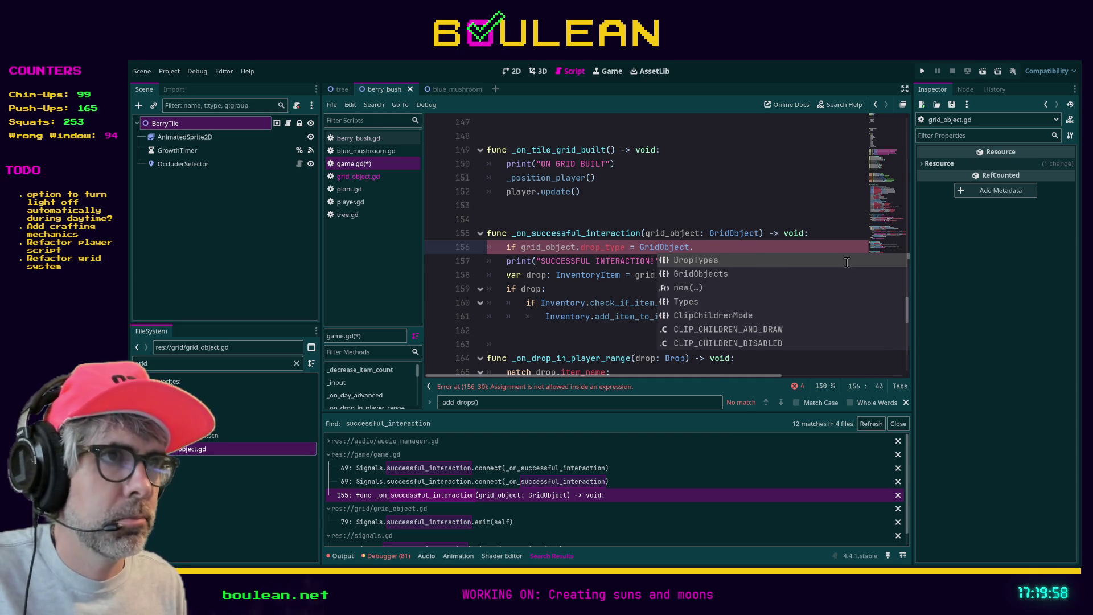
{"action": "key", "text": "Return"}
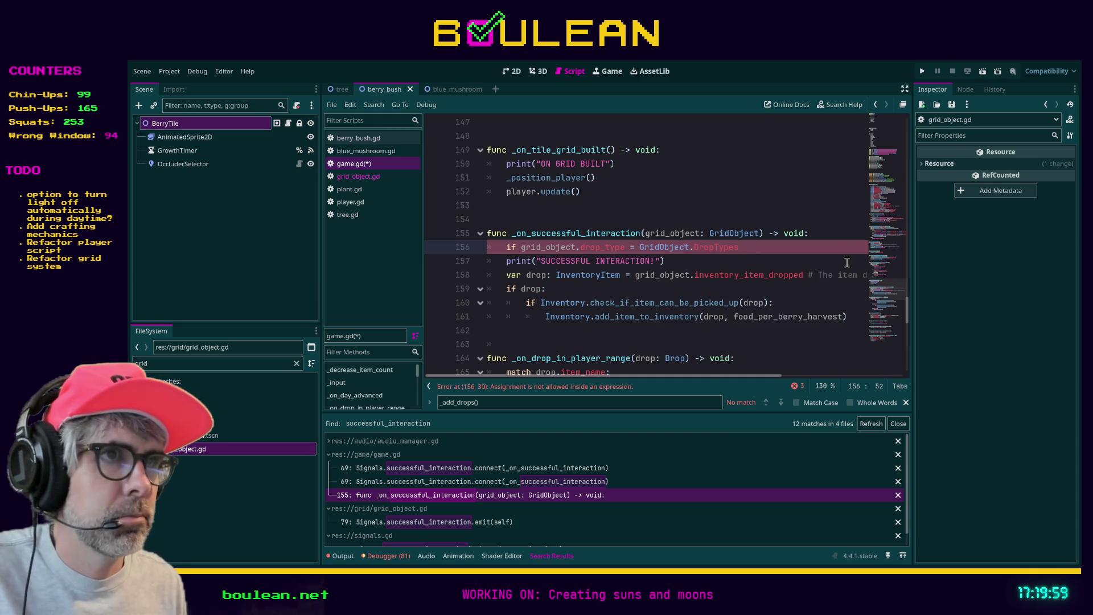
{"action": "type", "text": "."}
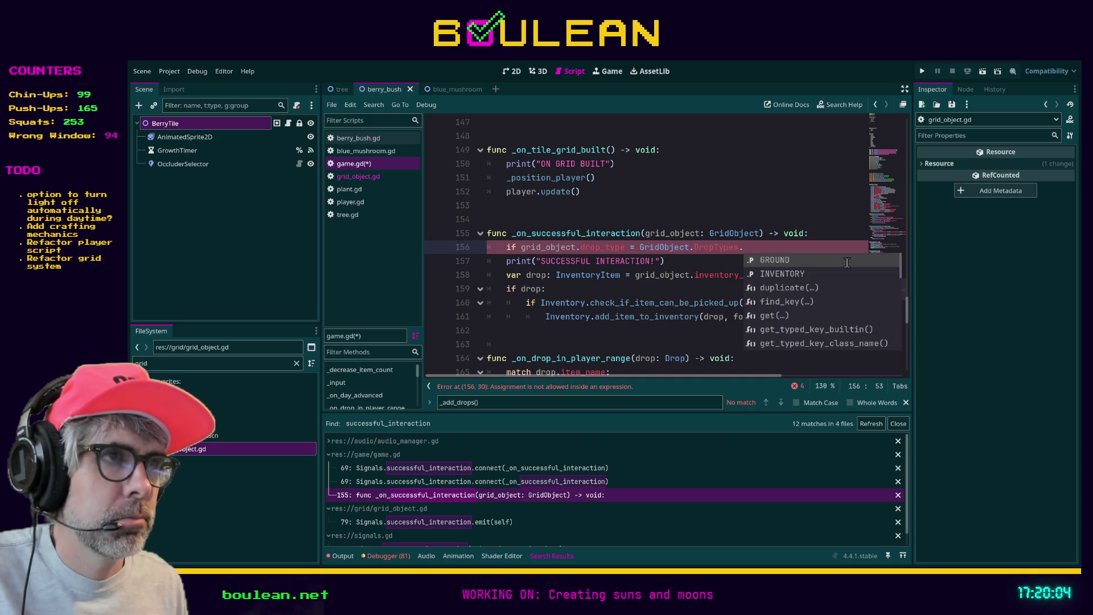
{"action": "key", "text": "Down"}
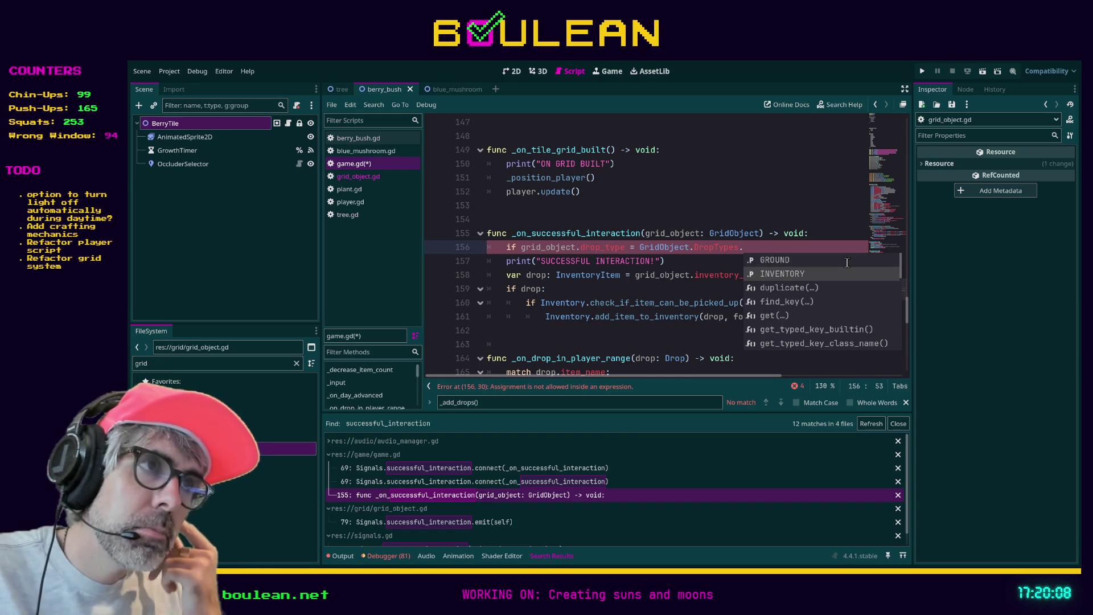
{"action": "key", "text": "Return"}
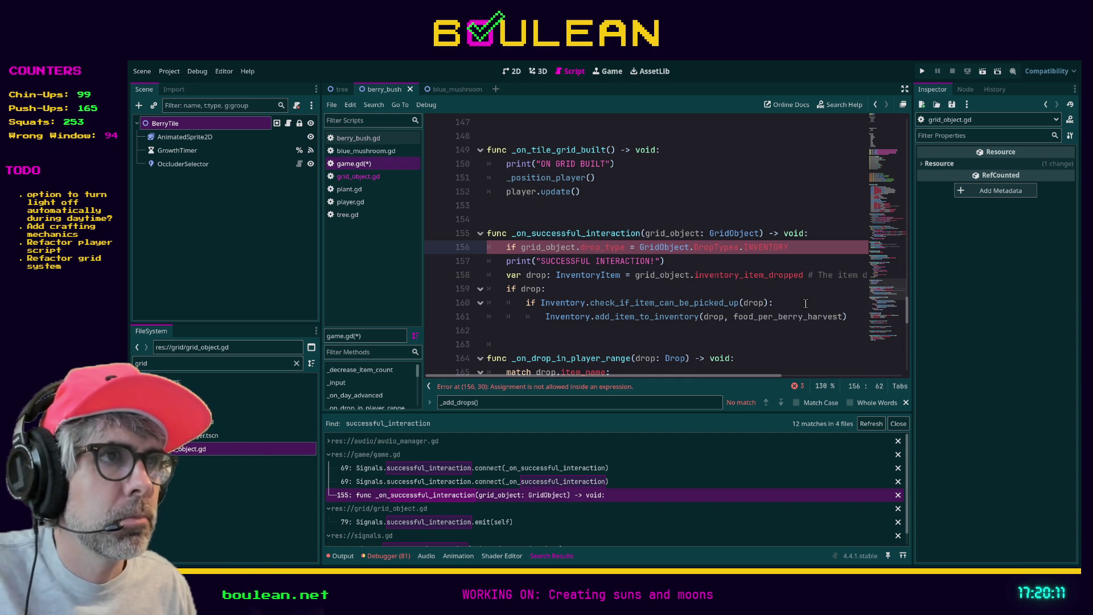
{"action": "type", "text": ":"}
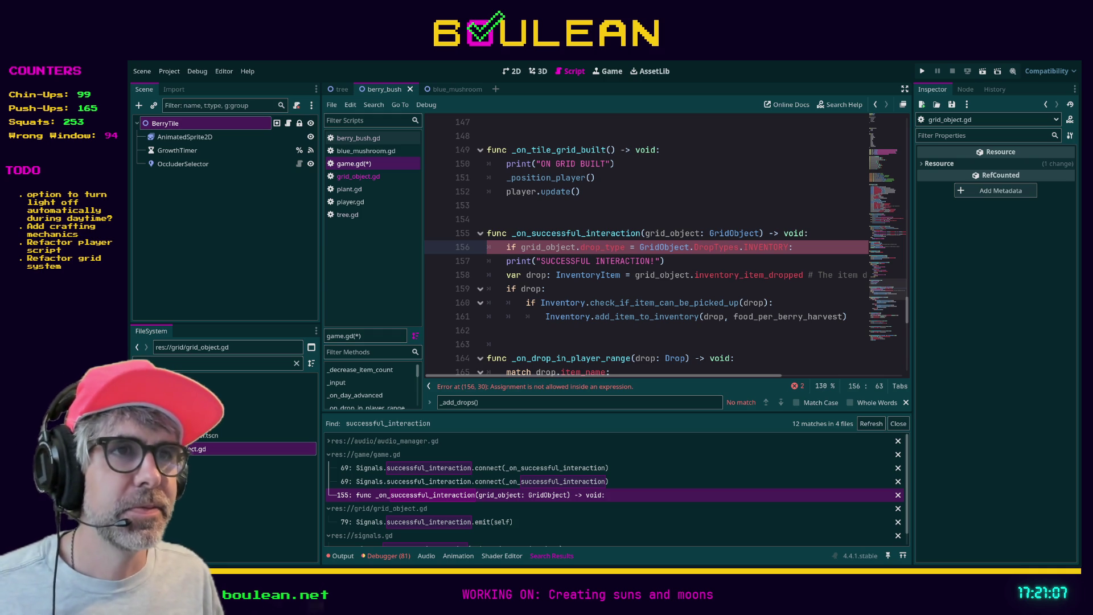
Indent lines 157–161 (print, drop lookup, inventory add) one level under the INVENTORY if
{"action": "mouse_move", "coordinate": [848, 316]}
{"action": "left_mouse_down"}
{"action": "mouse_move", "coordinate": [740, 317]}
{"action": "mouse_move", "coordinate": [564, 290]}
{"action": "mouse_move", "coordinate": [489, 261]}
{"action": "left_mouse_up"}
{"action": "key", "text": "Tab"}
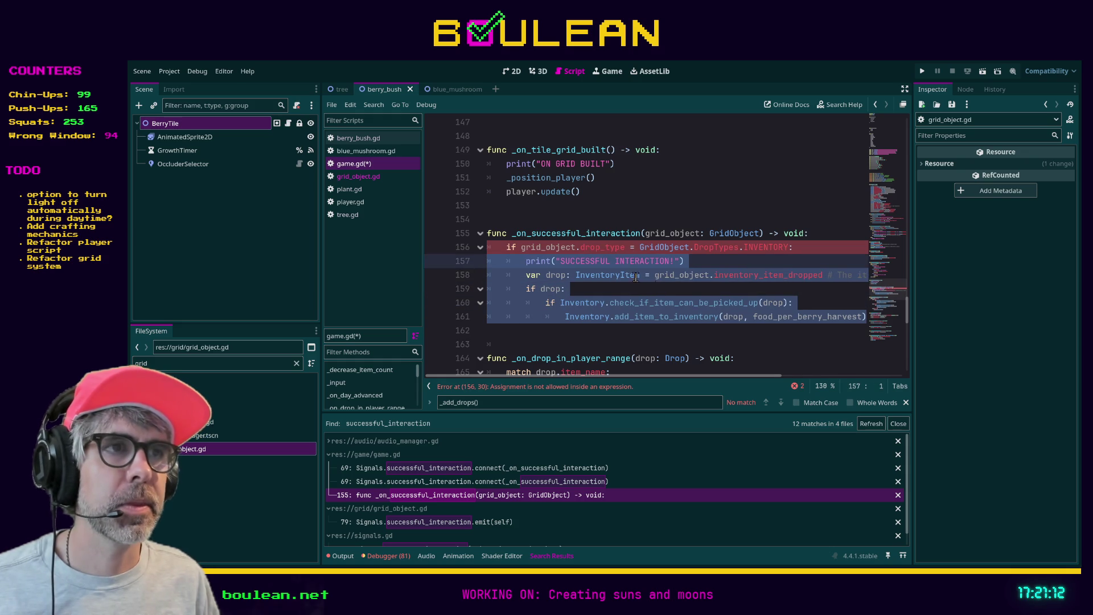
{"action": "left_click", "coordinate": [731, 263]}
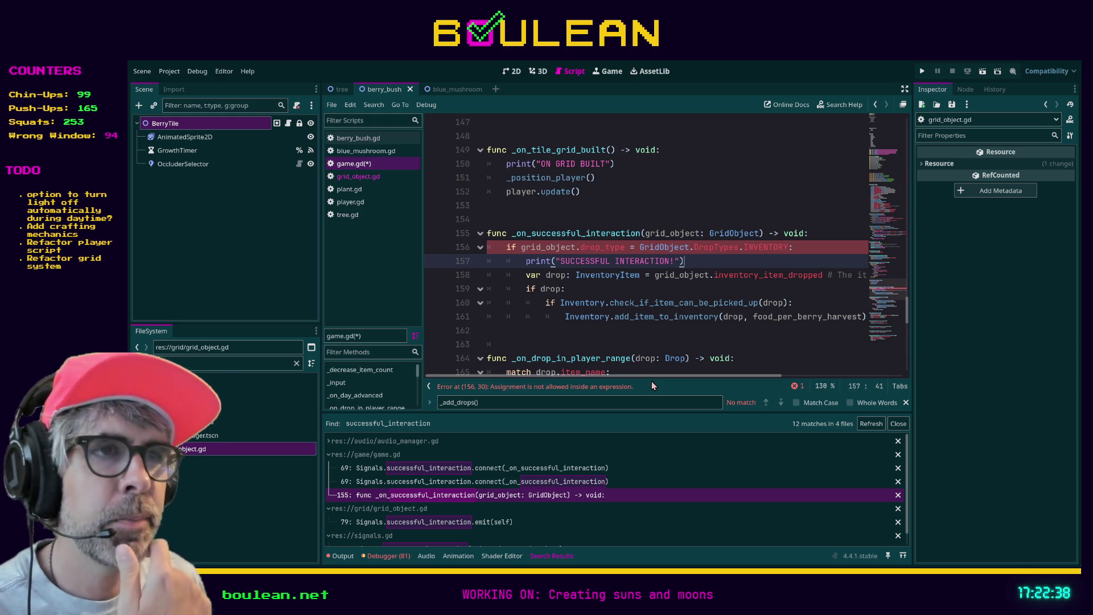
{"action": "left_click_drag", "start_coordinate": [652, 376], "coordinate": [654, 377]}
Change the '=' on line 156 to '==' so drop_type is compared, not assigned
{"action": "left_click", "coordinate": [632, 246]}
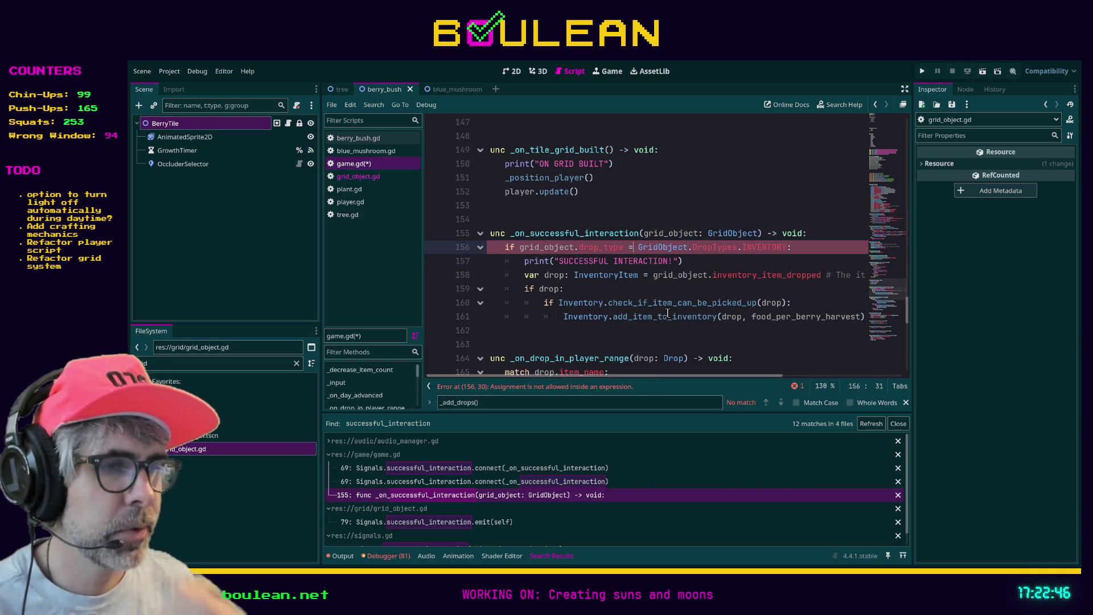
{"action": "type", "text": "="}
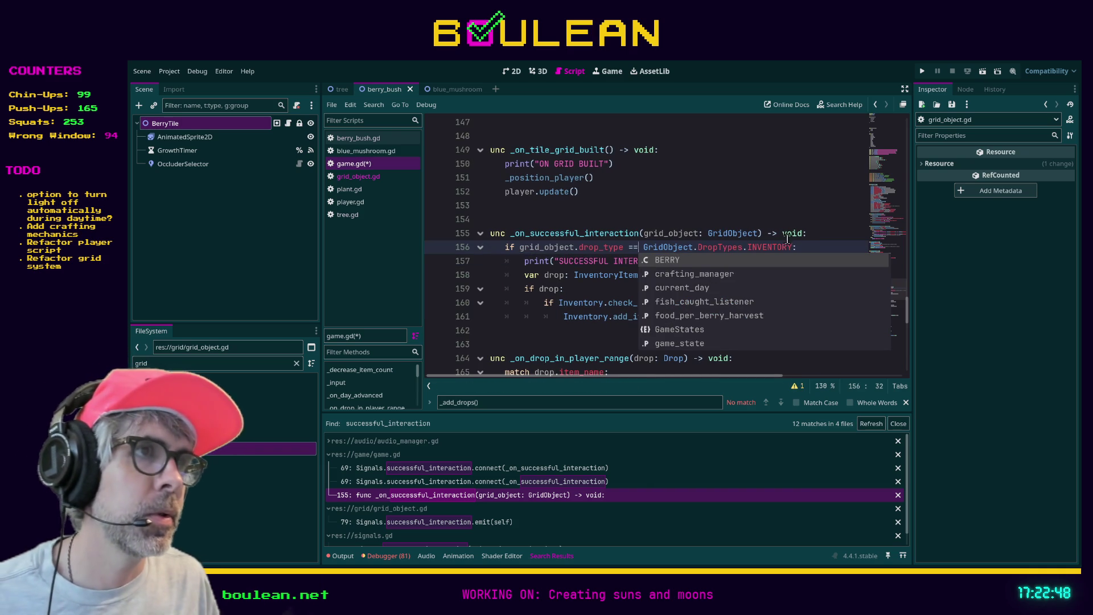
{"action": "left_click", "coordinate": [812, 244]}
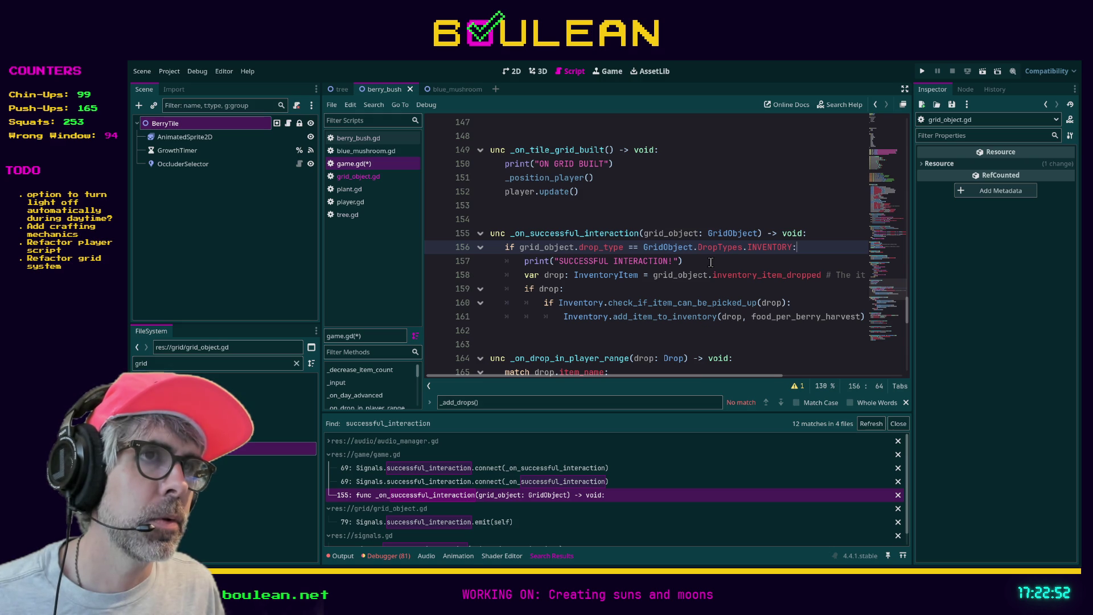
Move the 'SUCCESSFUL INTERACTION!' print above the INVENTORY check and dedent it
{"action": "left_click", "coordinate": [710, 262]}
{"action": "key", "text": "alt+Up"}
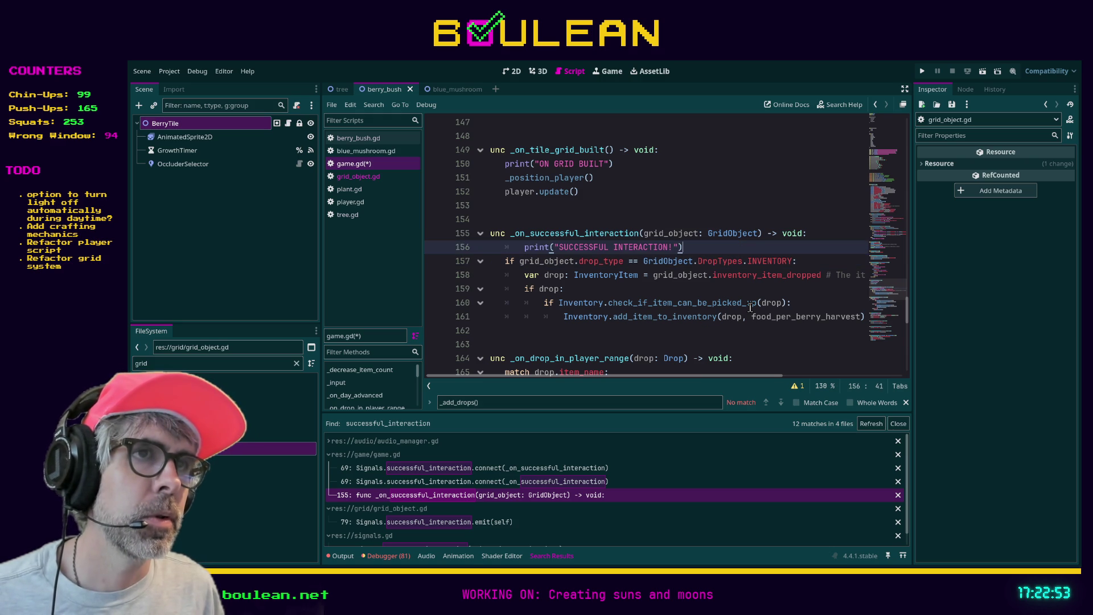
{"action": "key", "text": "shift+Tab"}
Add a comment that the item should go straight to the player's inventory, then save game.gd
{"action": "key", "text": "Return"}
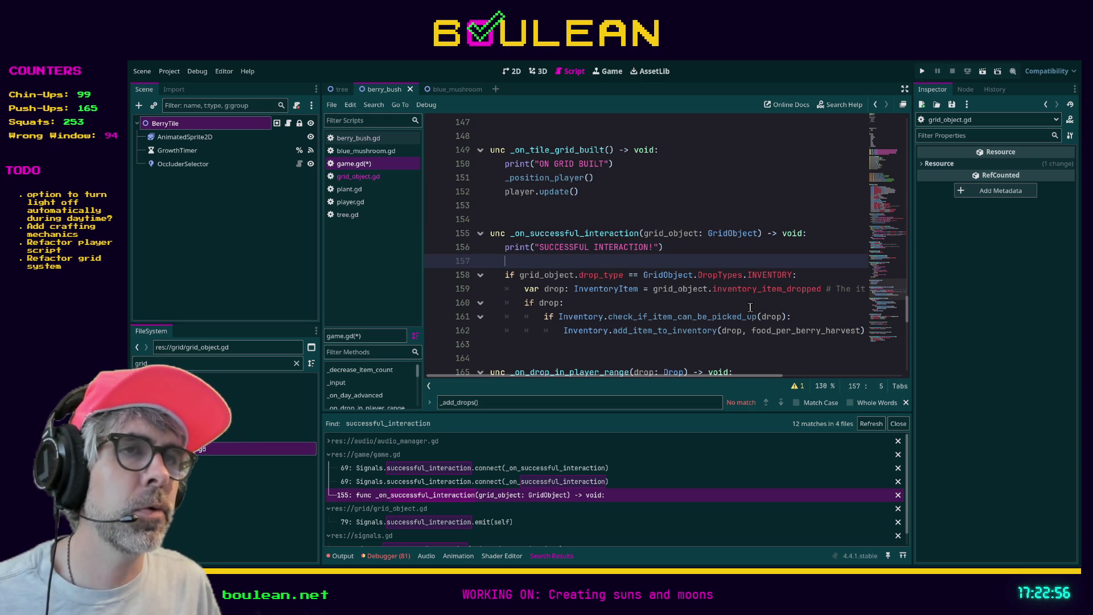
{"action": "type", "text": "# "}
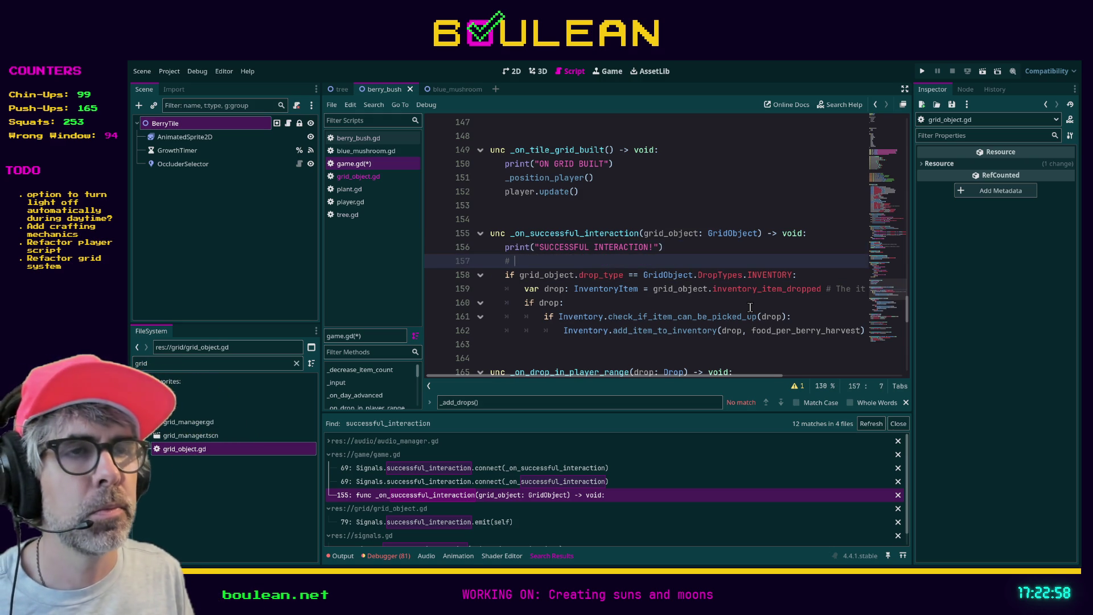
{"action": "type", "text": "Uf "}
{"action": "type", "text": "item shgo"}
{"action": "type", "text": "ould"}
{"action": "type", "text": "ight to"}
{"action": "type", "text": "player"}
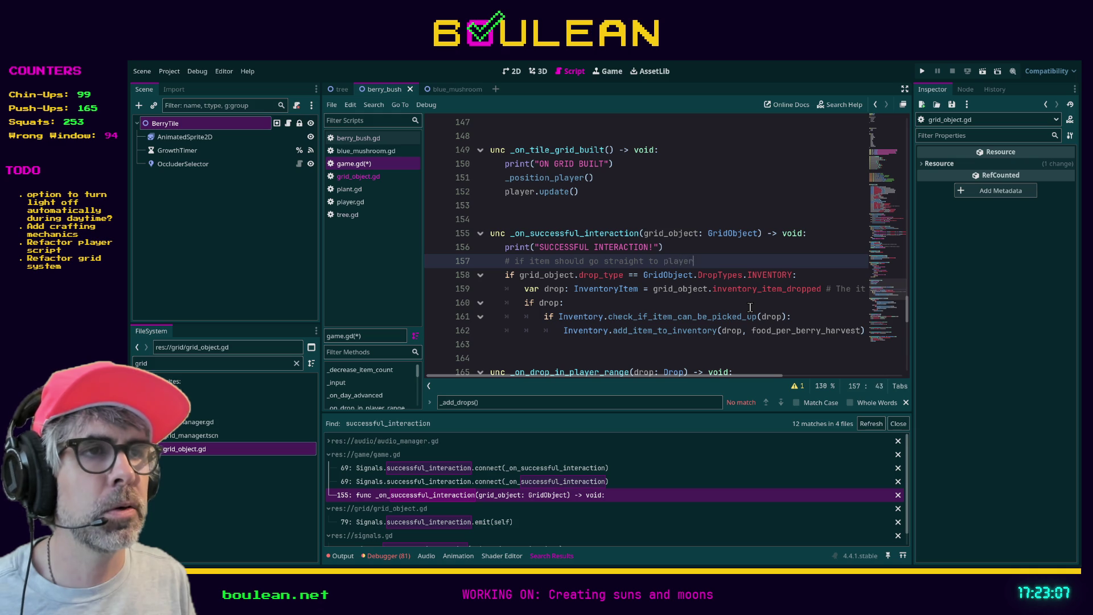
{"action": "type", "text": "'s intr"}
{"action": "key", "text": "BackSpace"}
{"action": "type", "text": "ry"}
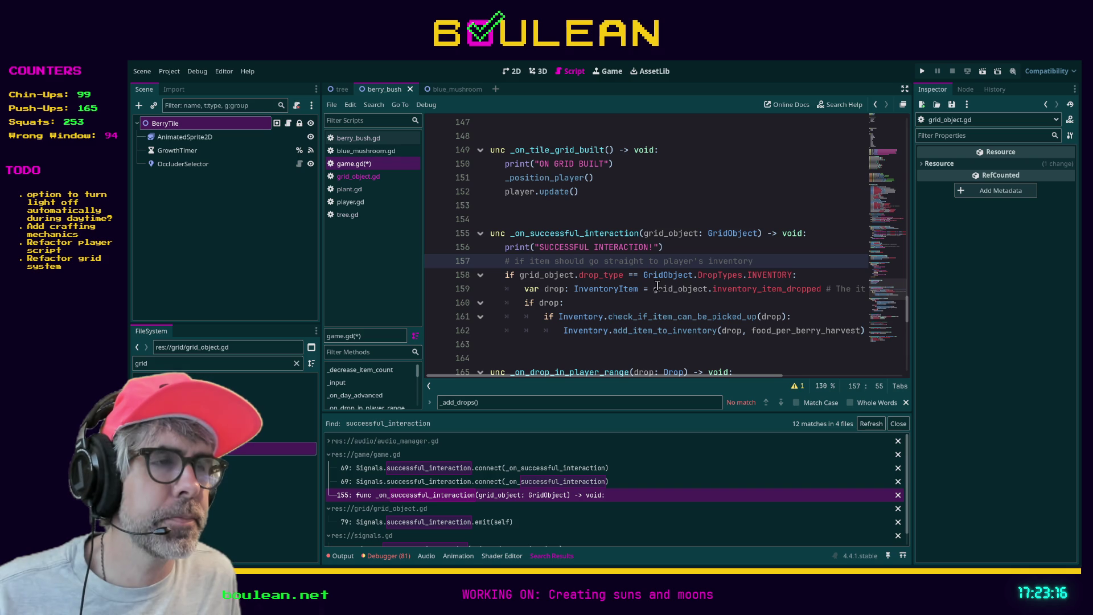
{"action": "mouse_move", "coordinate": [672, 375]}
{"action": "left_mouse_down"}
{"action": "mouse_move", "coordinate": [762, 376]}
{"action": "mouse_move", "coordinate": [678, 375]}
{"action": "left_mouse_up"}
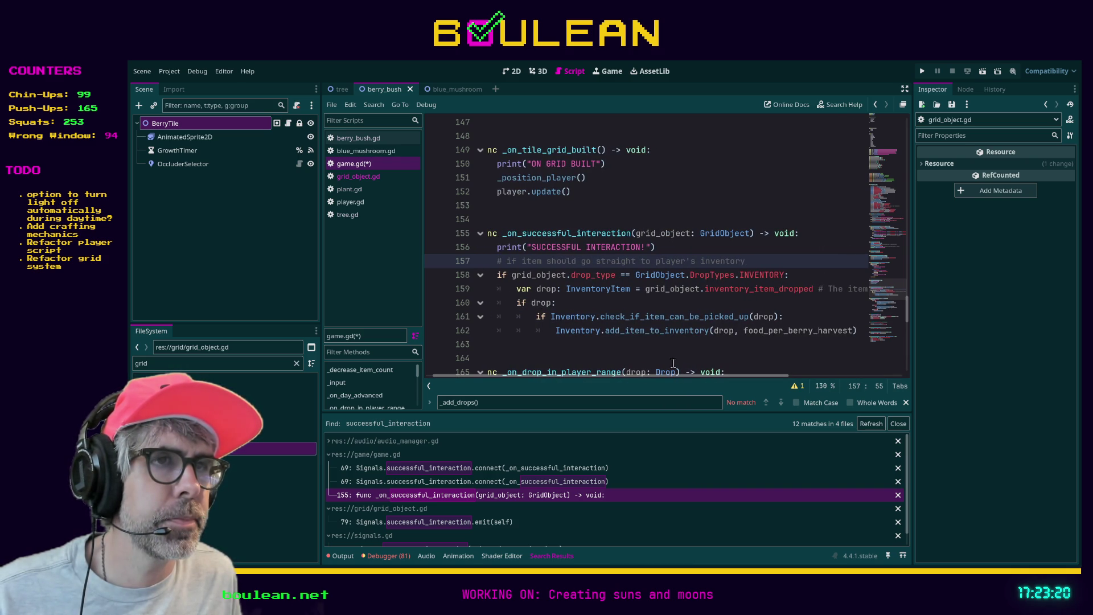
{"action": "left_click", "coordinate": [611, 303]}
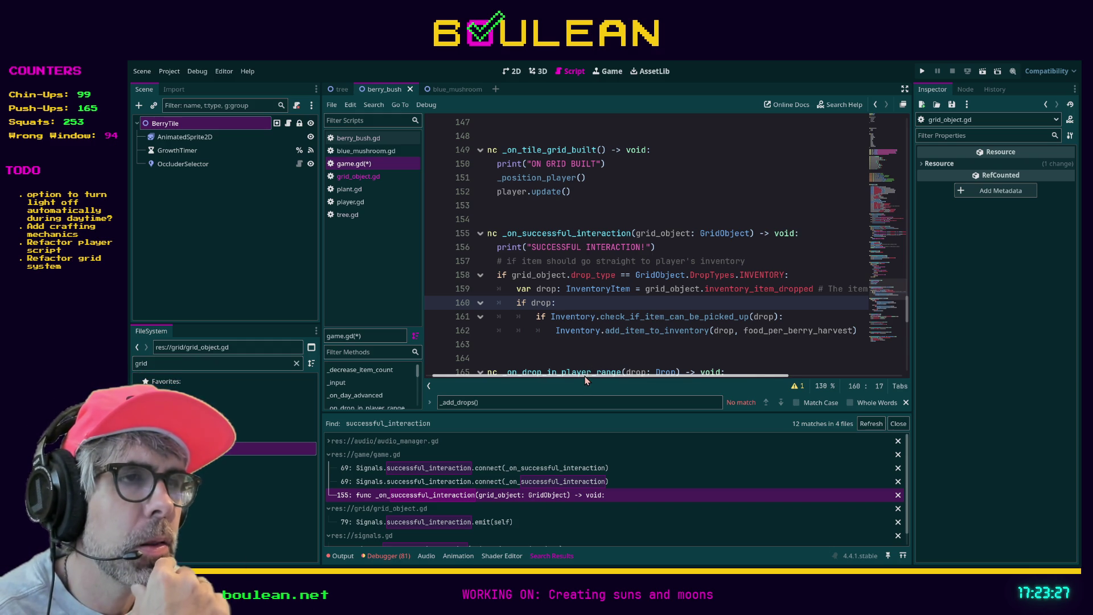
{"action": "mouse_move", "coordinate": [586, 381]}
{"action": "left_mouse_down"}
{"action": "mouse_move", "coordinate": [604, 378]}
{"action": "mouse_move", "coordinate": [561, 378]}
{"action": "left_mouse_up"}
{"action": "scroll", "coordinate": [625, 344], "scroll_direction": "down", "scroll_amount": 1}
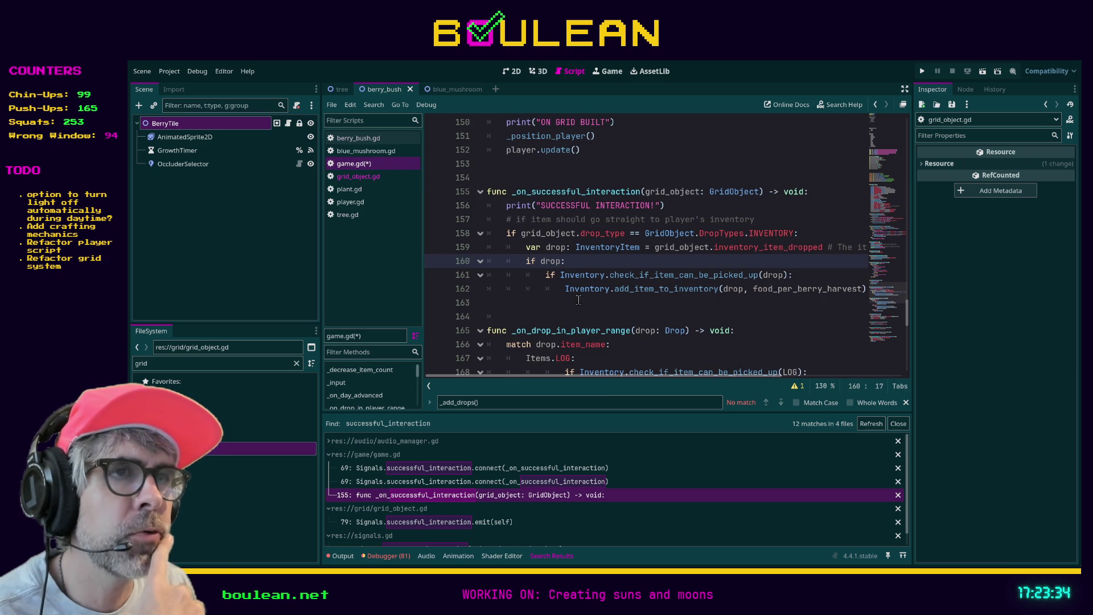
{"action": "left_click", "coordinate": [584, 309]}
{"action": "key", "text": "ctrl+s"}
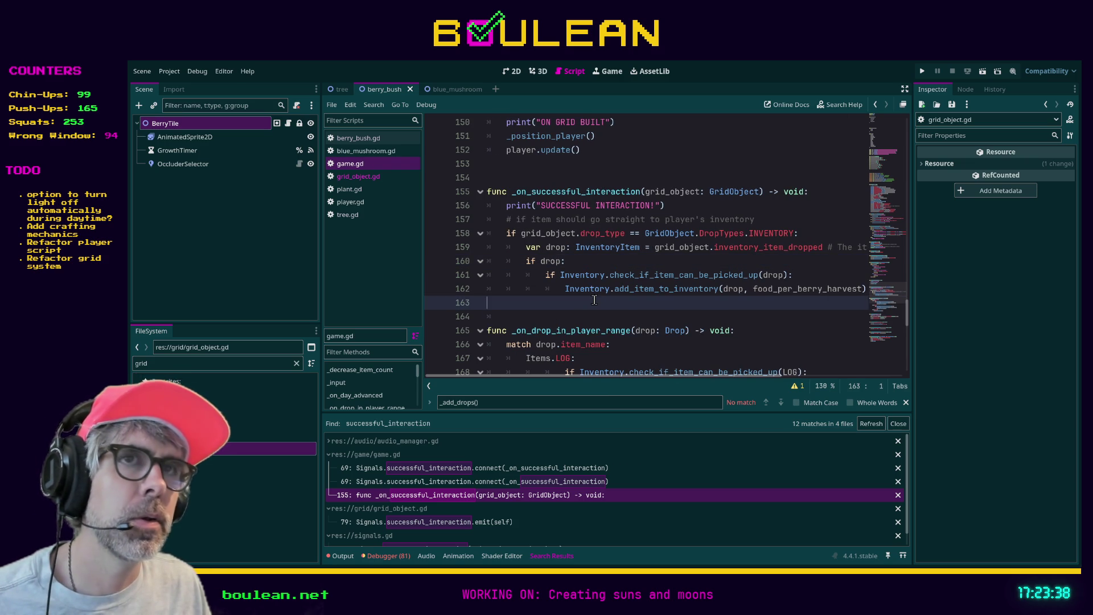
Check the tree scene, then select BerryTile in berry_bush showing Drop Type Ground and berry.tres
{"action": "left_click", "coordinate": [336, 94]}
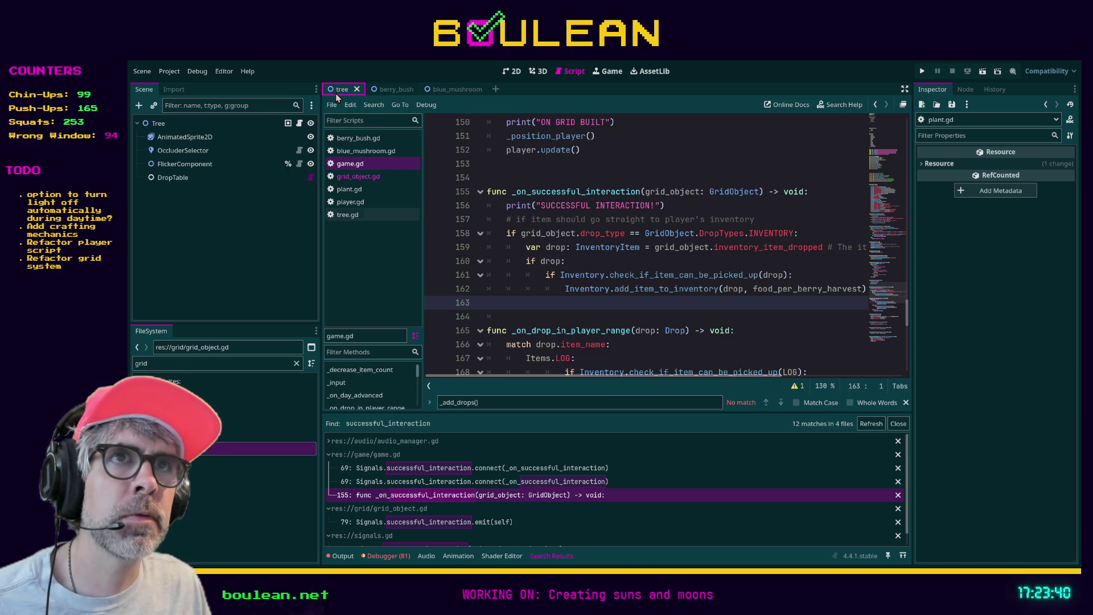
{"action": "left_click", "coordinate": [190, 123]}
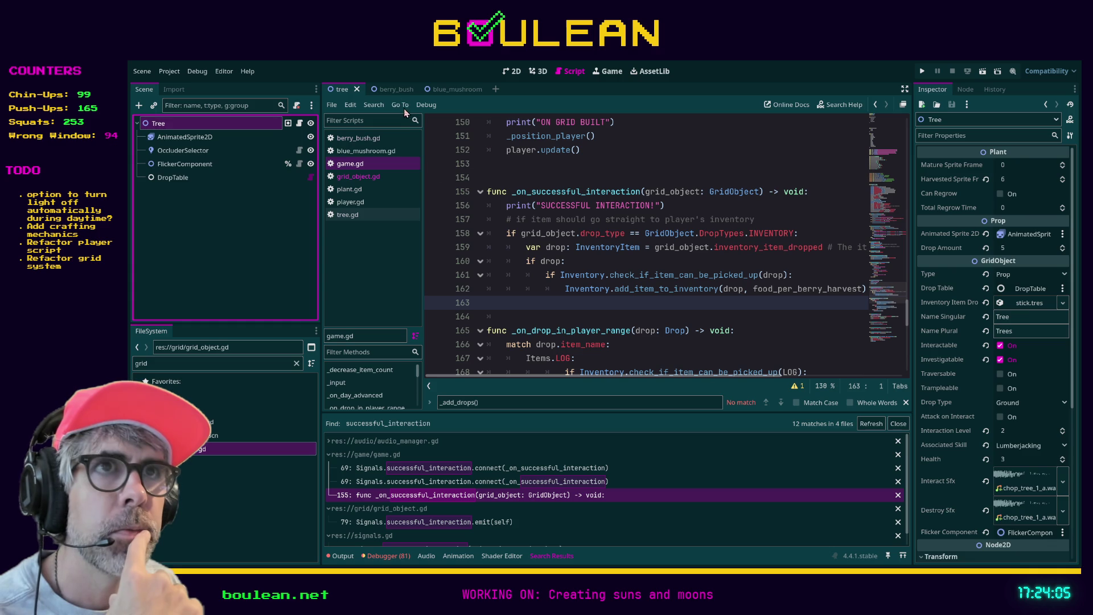
{"action": "left_click", "coordinate": [393, 91]}
{"action": "left_click", "coordinate": [185, 137]}
{"action": "left_click", "coordinate": [178, 124]}
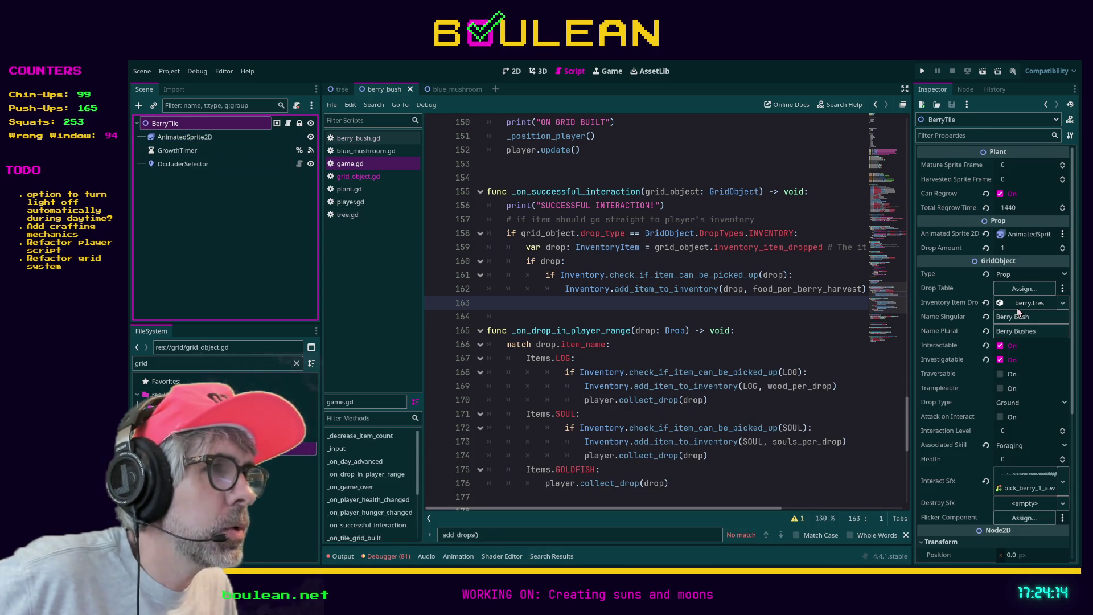
Set BerryTile's Drop Type to Inventory and save the berry_bush scene
{"action": "left_click", "coordinate": [1029, 407]}
{"action": "left_click", "coordinate": [1025, 428]}
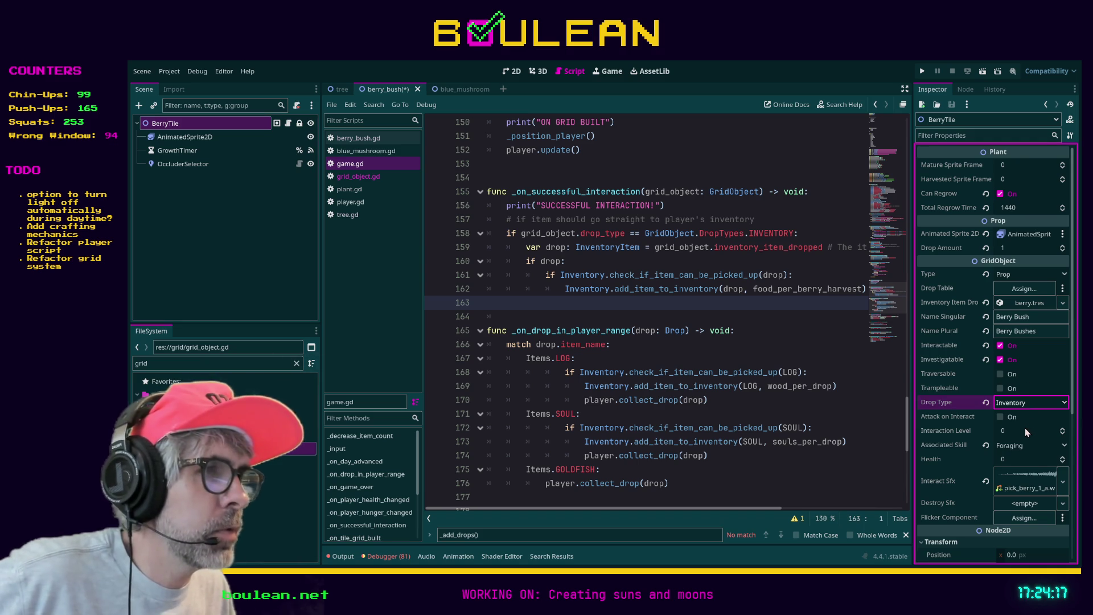
{"action": "left_click", "coordinate": [815, 325]}
{"action": "key", "text": "ctrl+s"}
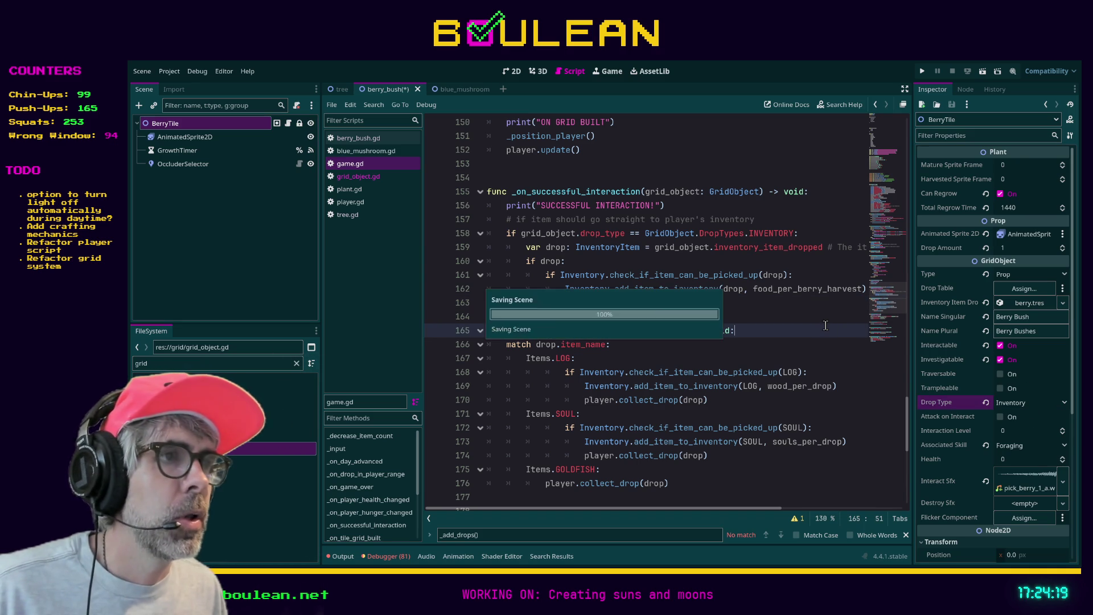
Set BlueMushroom's Drop Type to Inventory and save the blue_mushroom scene
{"action": "left_click", "coordinate": [456, 90]}
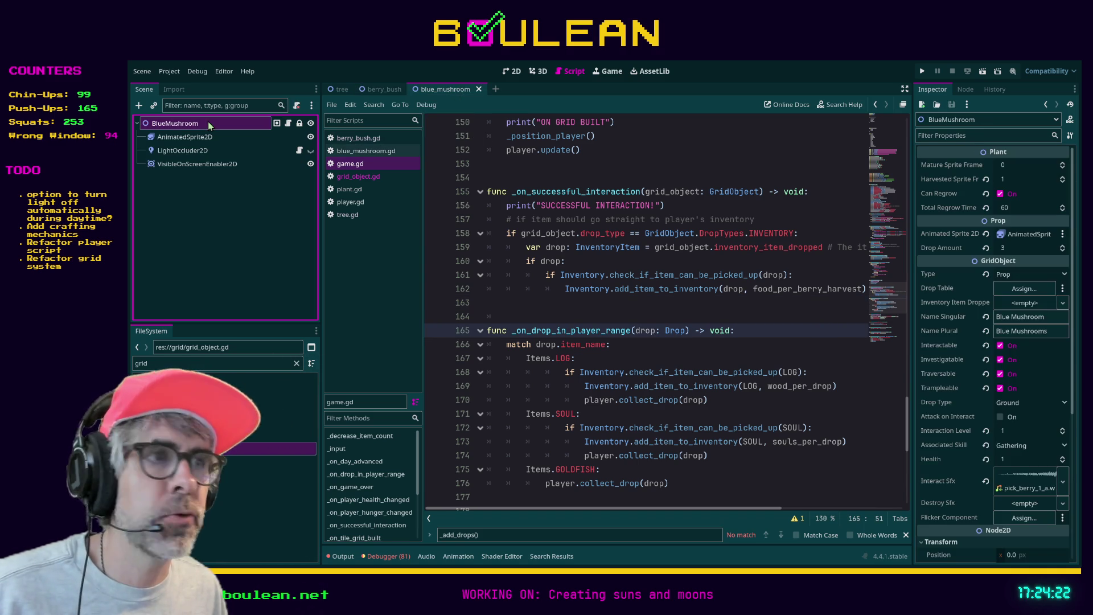
{"action": "left_click", "coordinate": [1023, 407]}
{"action": "left_click", "coordinate": [1020, 434]}
{"action": "left_click", "coordinate": [795, 343]}
{"action": "key", "text": "ctrl+s"}
Filter the FileSystem for 'mushroom' and open the green and red mushroom scenes
{"action": "left_click", "coordinate": [213, 363]}
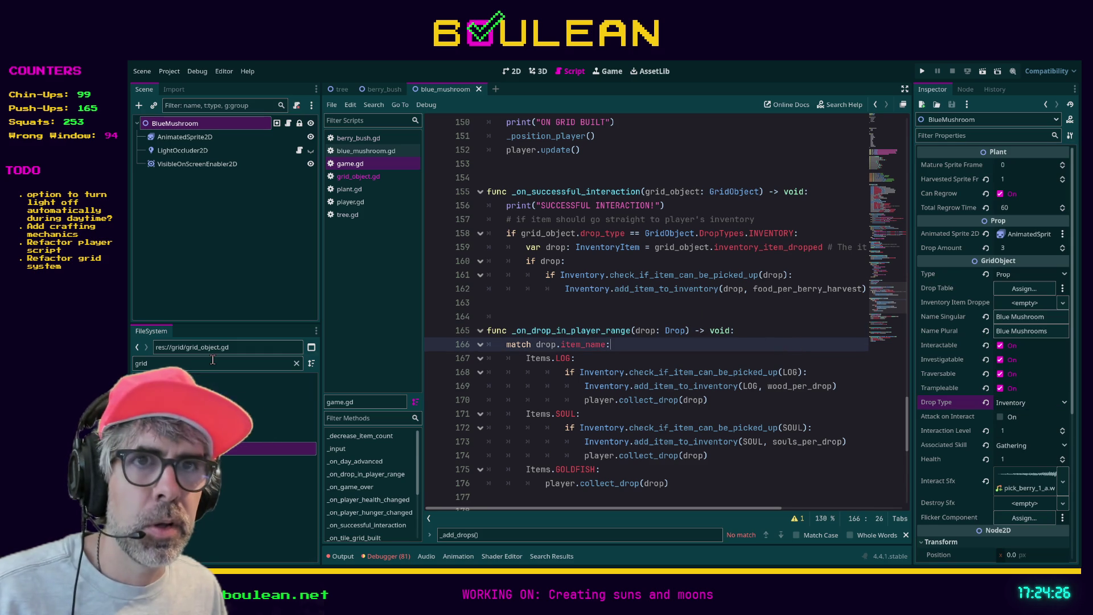
{"action": "type", "text": "mushroom"}
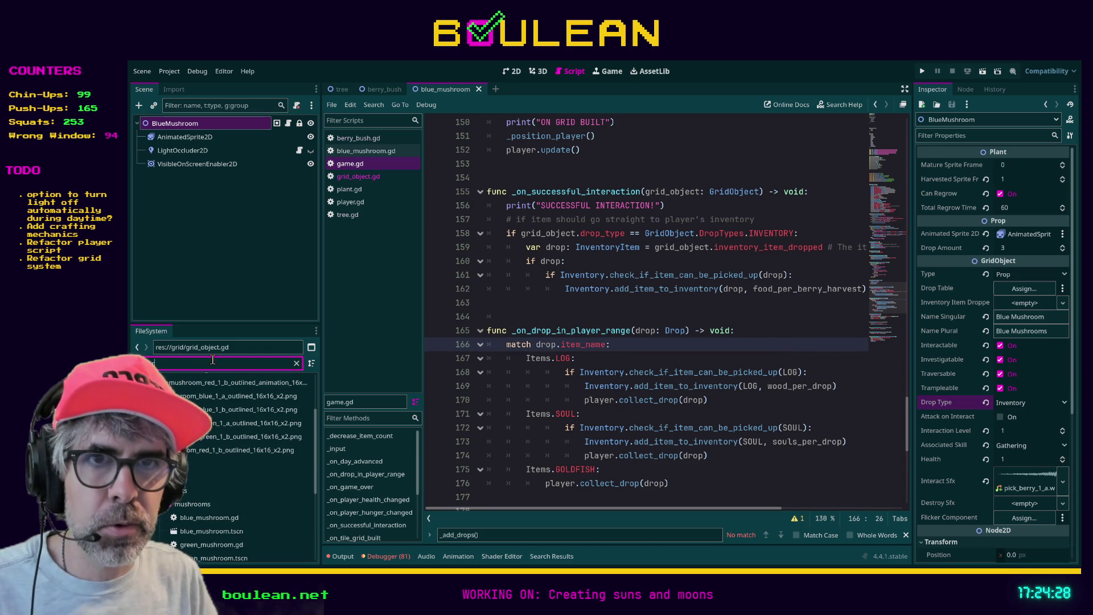
{"action": "scroll", "coordinate": [222, 513], "scroll_direction": "down", "scroll_amount": 1}
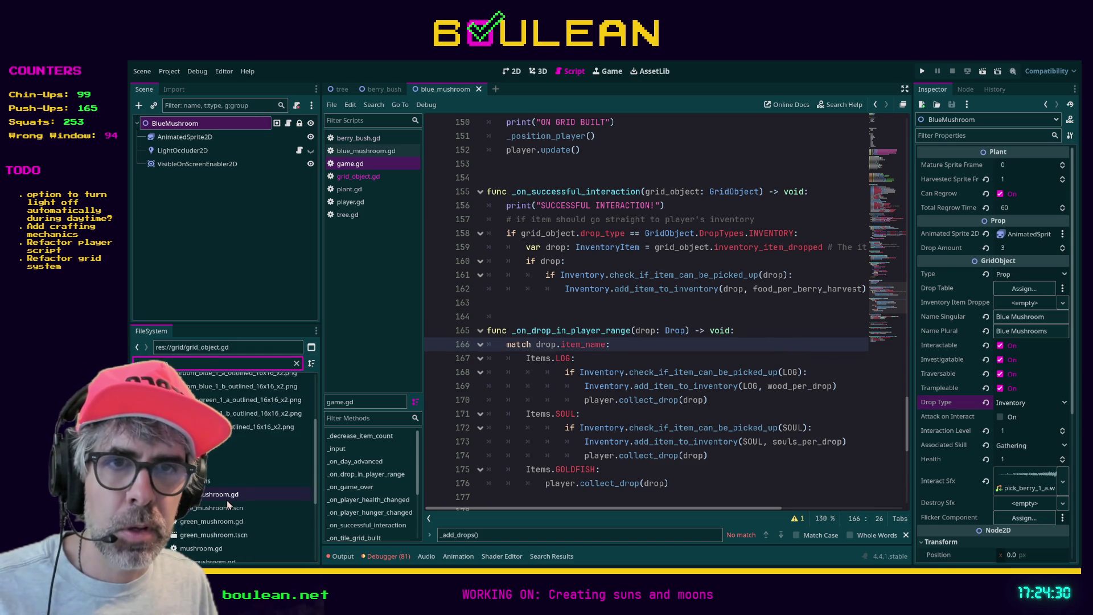
{"action": "double_click", "coordinate": [221, 537]}
{"action": "scroll", "coordinate": [219, 535], "scroll_direction": "down", "scroll_amount": 3}
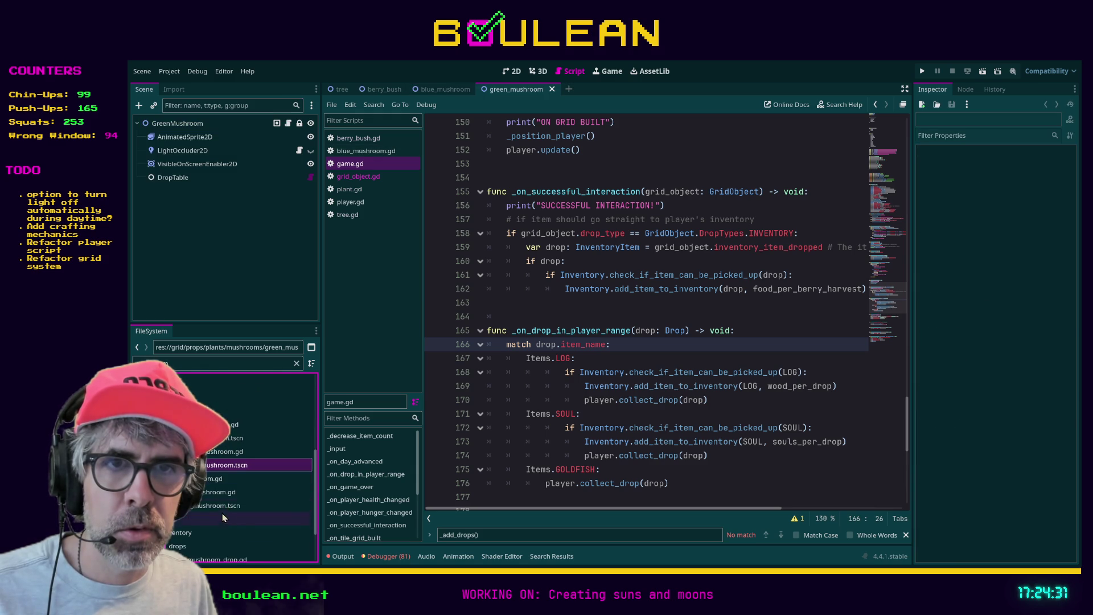
{"action": "double_click", "coordinate": [223, 505]}
Set the RedMushroom root node's Drop Type to Inventory
{"action": "left_click", "coordinate": [185, 123]}
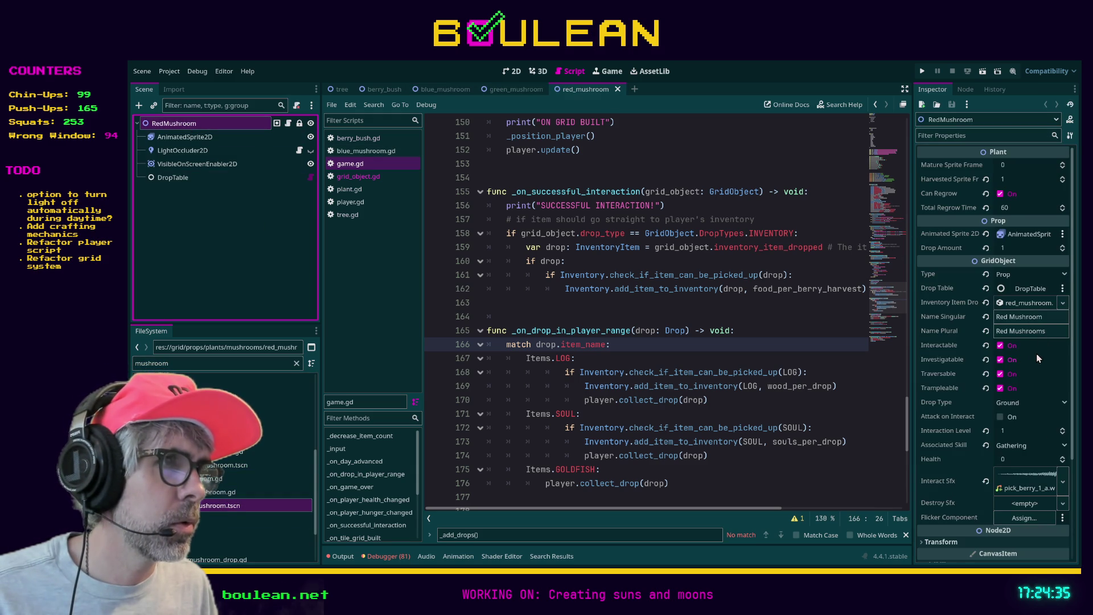
{"action": "left_click", "coordinate": [1002, 406]}
{"action": "left_click", "coordinate": [1002, 402]}
{"action": "left_click", "coordinate": [1009, 429]}
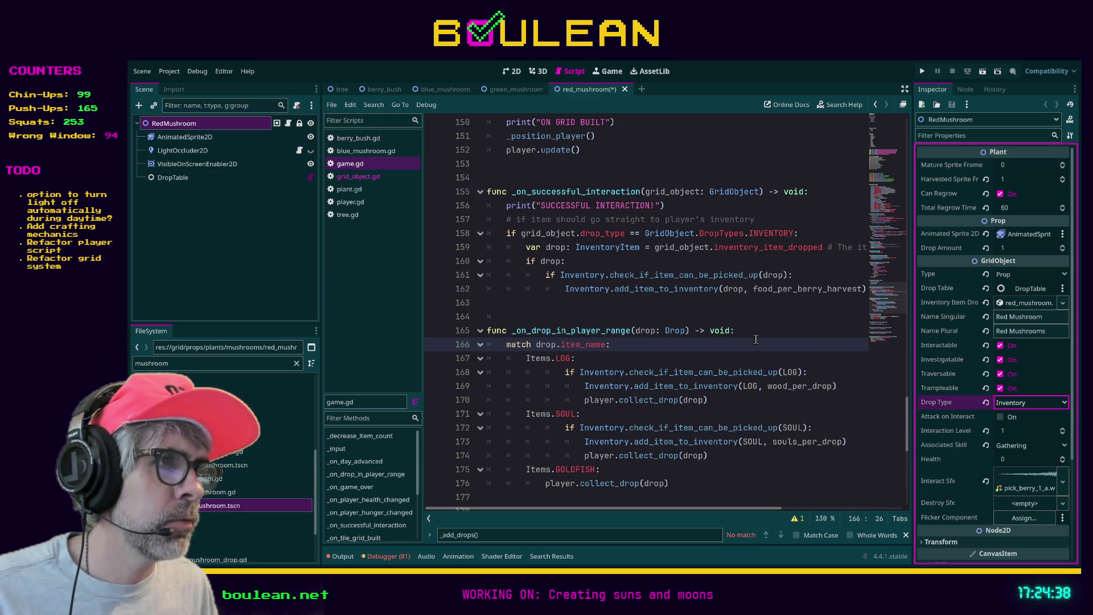
Set GreenMushroom's Drop Type to Inventory and launch the game with F5
{"action": "left_click", "coordinate": [508, 91]}
{"action": "left_click", "coordinate": [188, 124]}
{"action": "left_click", "coordinate": [1005, 402]}
{"action": "left_click", "coordinate": [1016, 406]}
{"action": "left_click", "coordinate": [827, 385]}
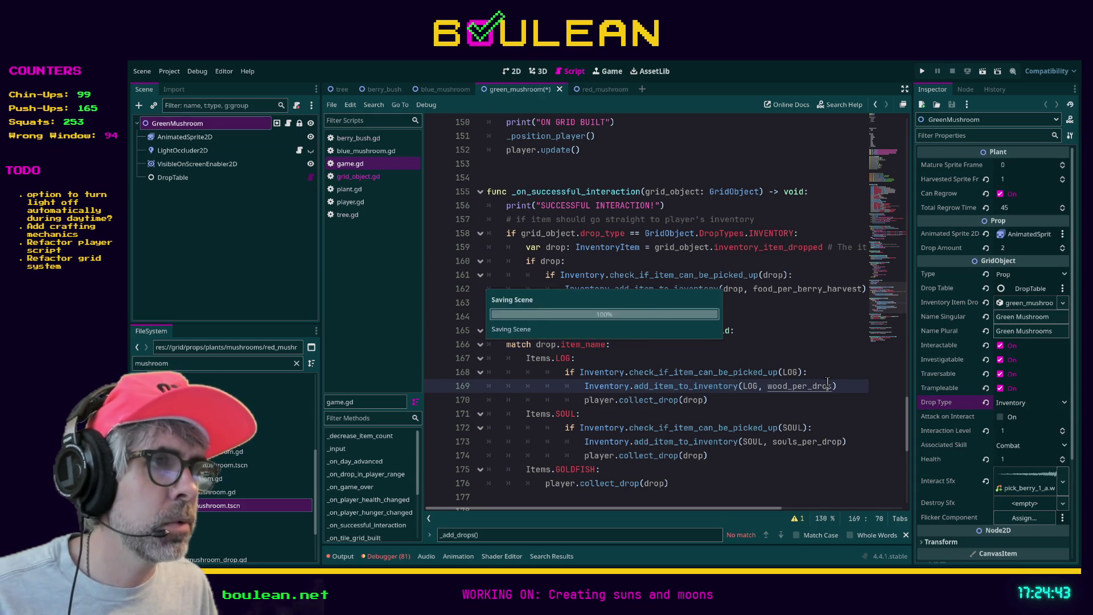
{"action": "key", "text": "F5"}
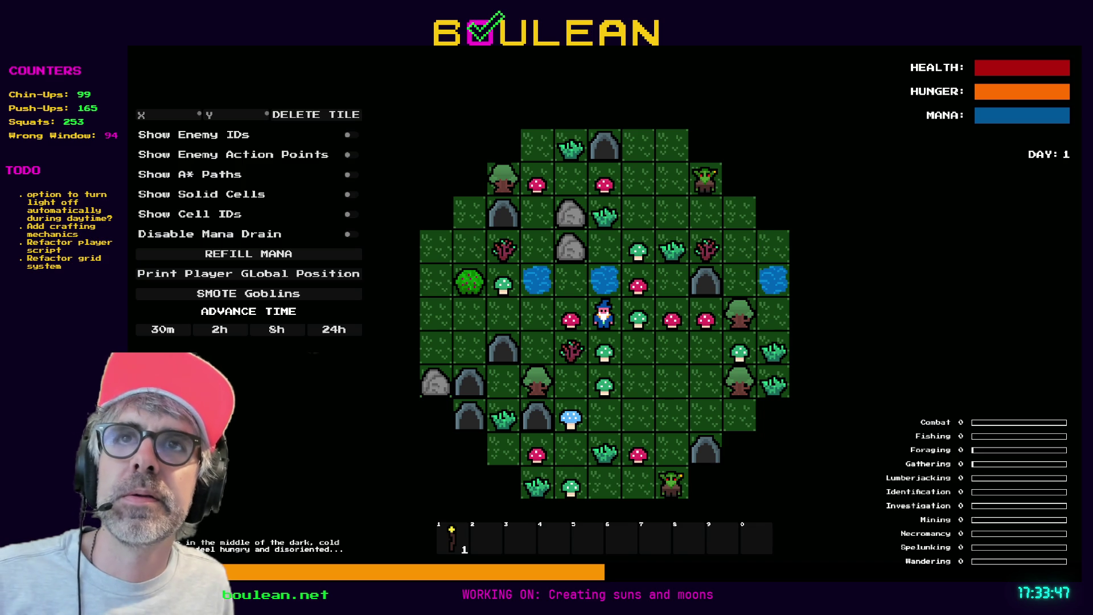
Zoom in and harvest the green and red mushrooms near the wizard while walking up and left
{"action": "scroll", "coordinate": [603, 314], "scroll_direction": "up", "scroll_amount": 3}
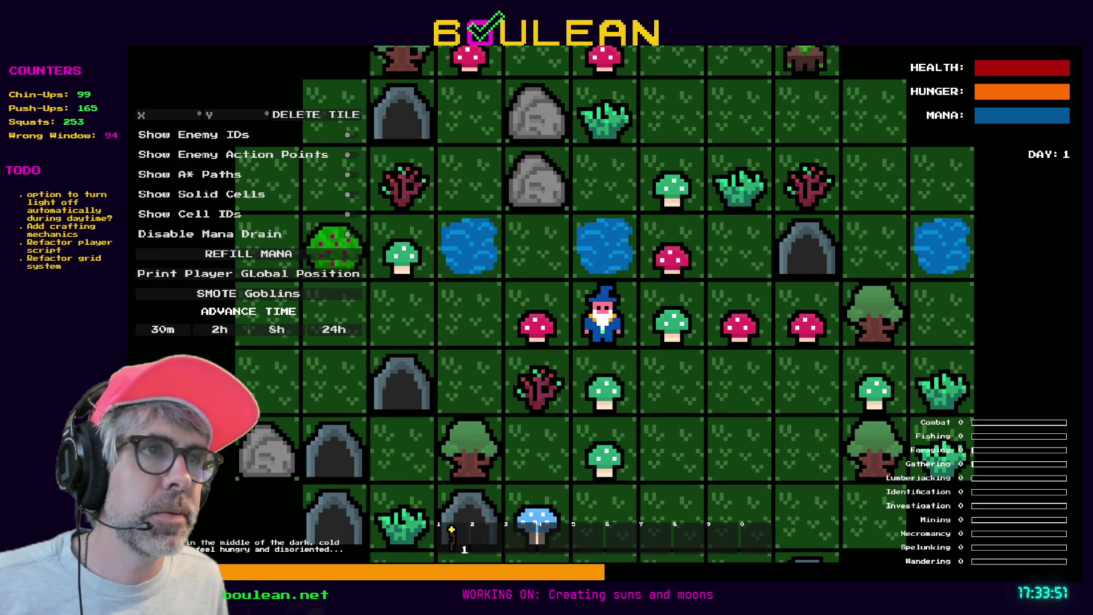
{"action": "left_click", "coordinate": [664, 345]}
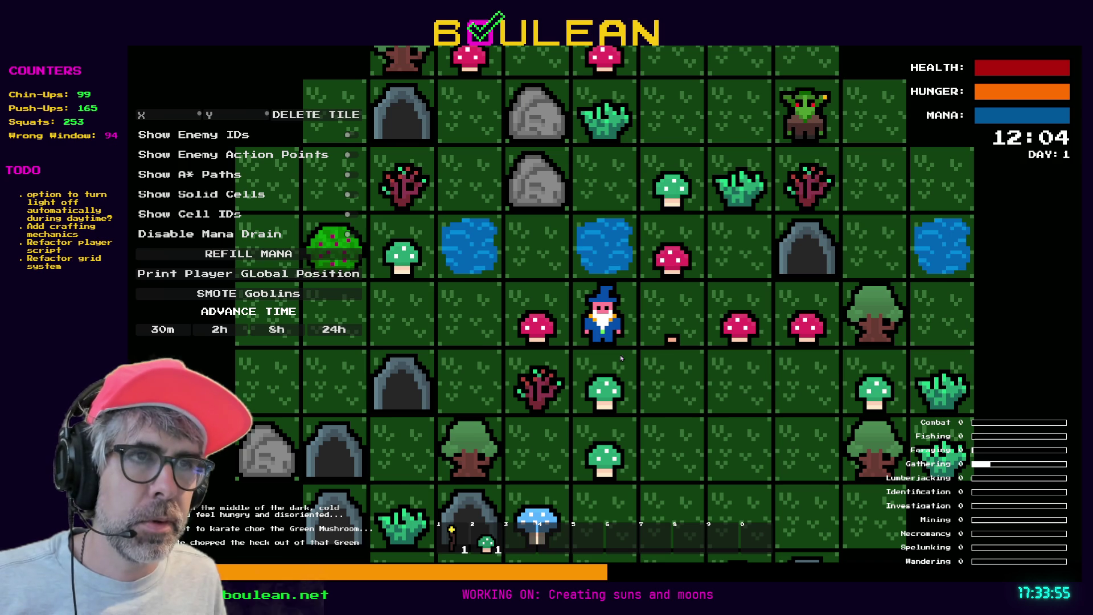
{"action": "left_click", "coordinate": [555, 341]}
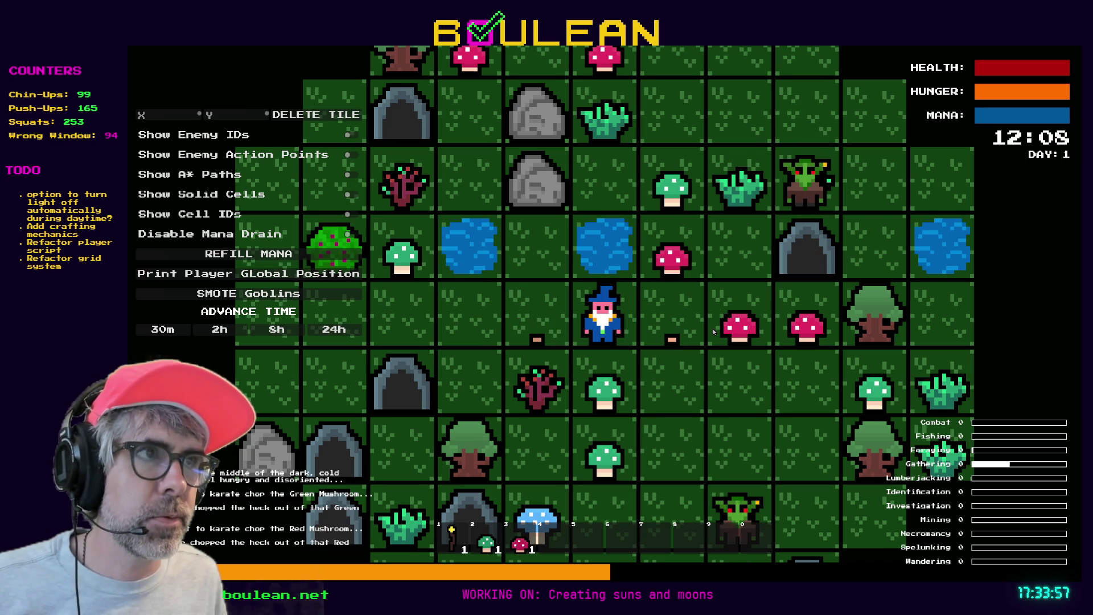
{"action": "left_click", "coordinate": [690, 274]}
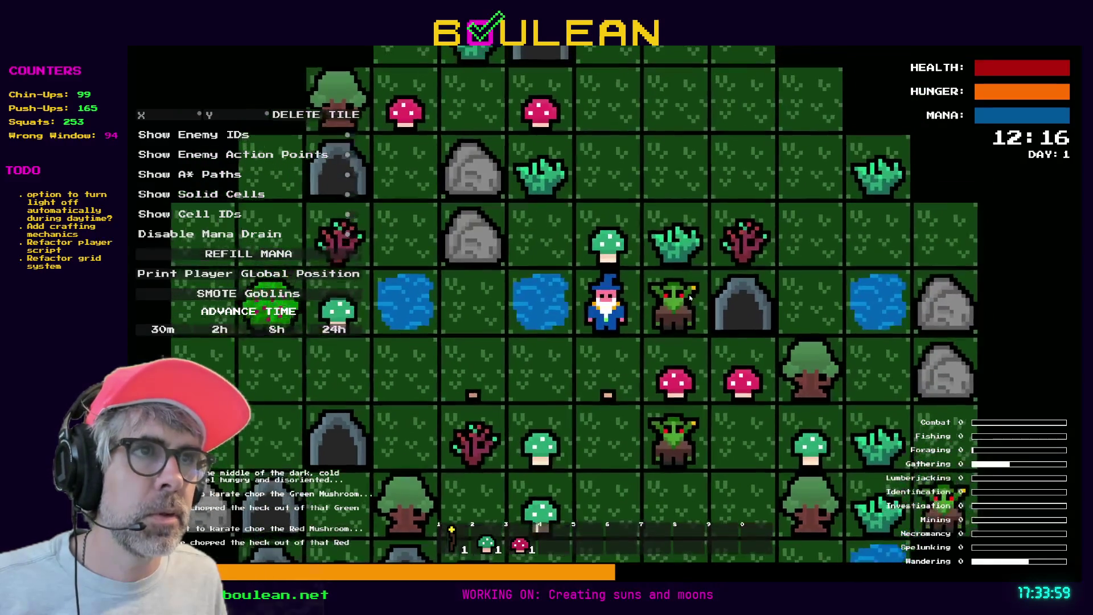
{"action": "key", "text": "w"}
{"action": "key", "text": "w"}
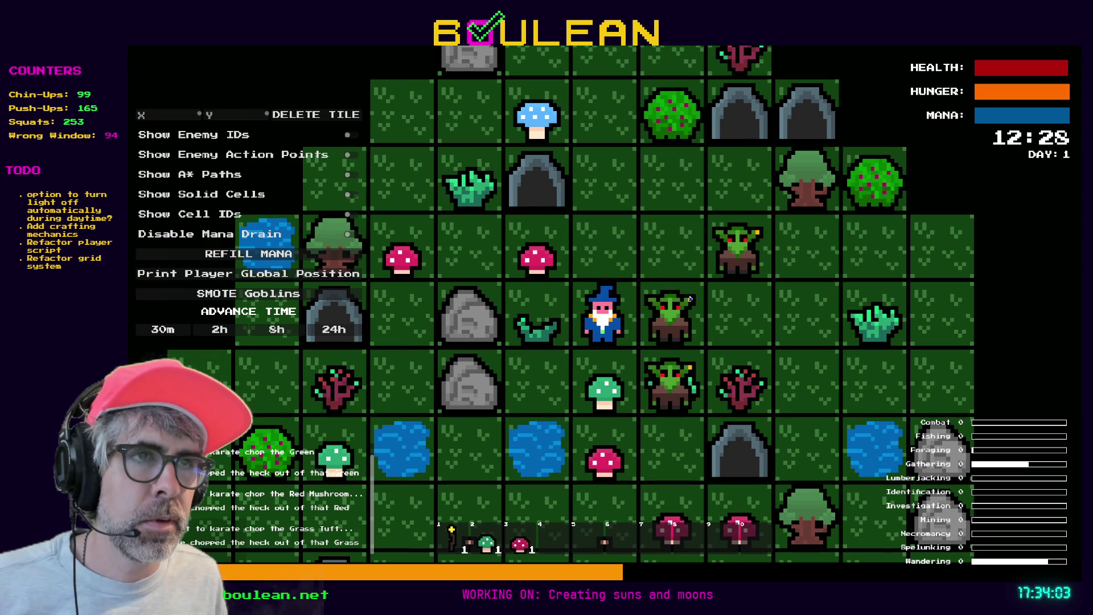
{"action": "key", "text": "w"}
{"action": "key", "text": "a"}
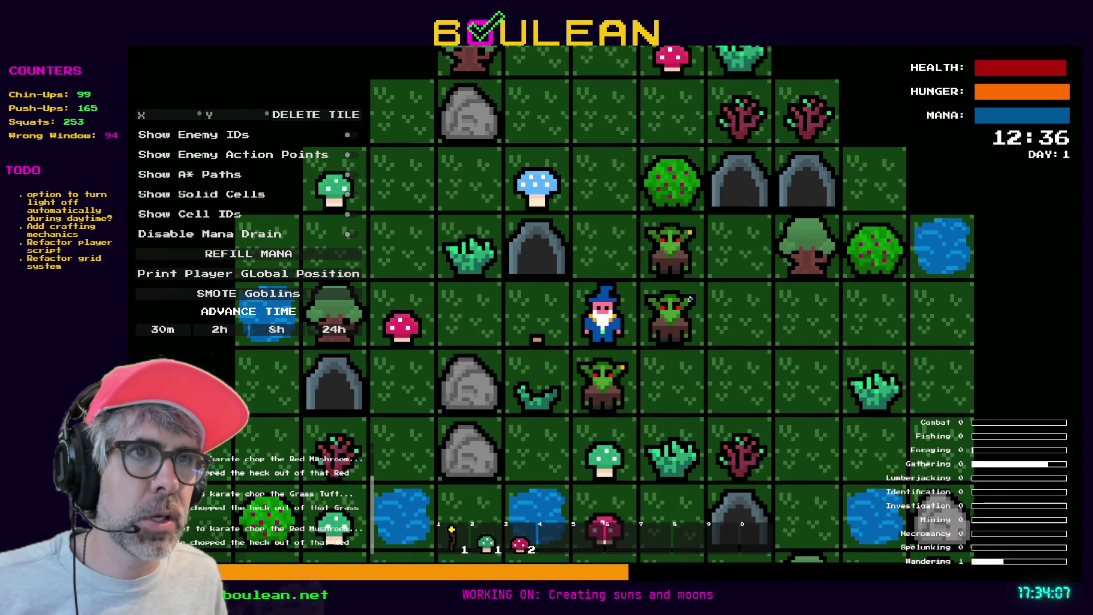
{"action": "key", "text": "a"}
{"action": "key", "text": "a"}
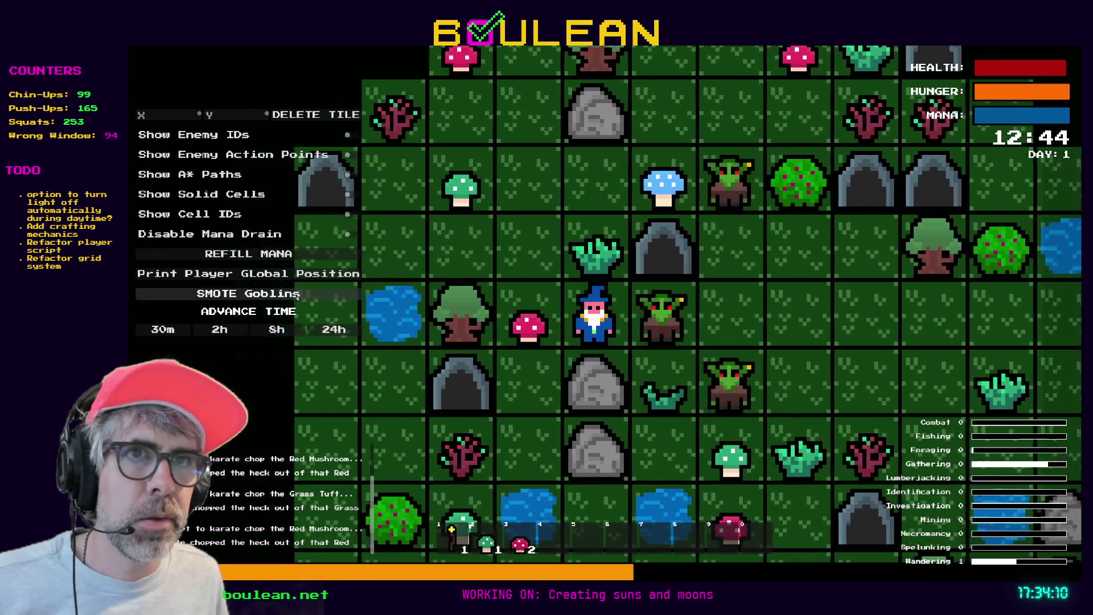
Smite all goblins, chop the tree to the left, and collect its log and a green mushroom
{"action": "left_click", "coordinate": [297, 296]}
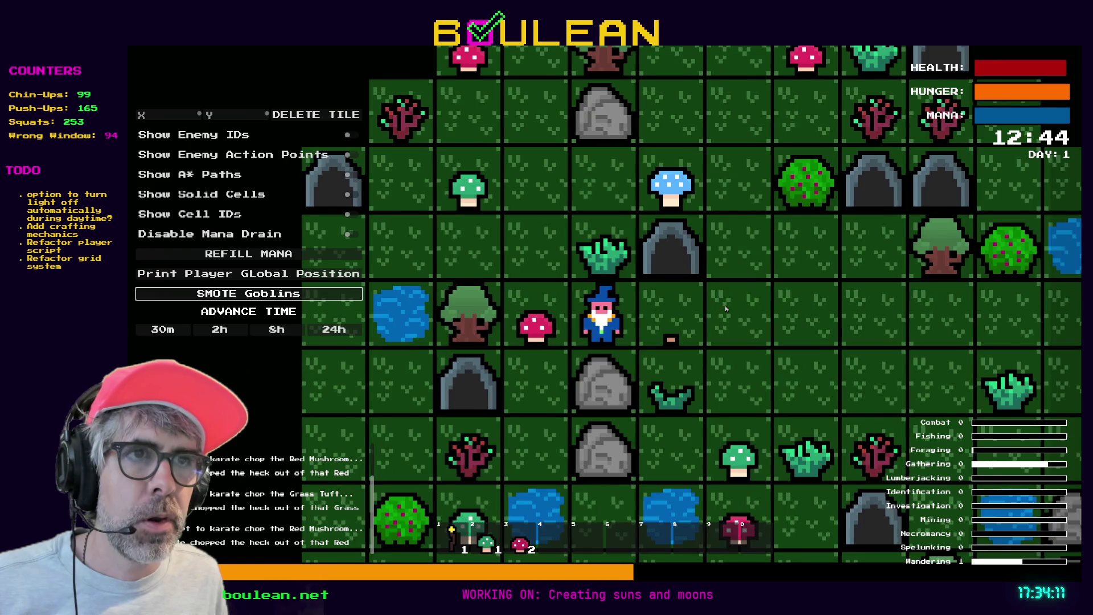
{"action": "key", "text": "a"}
{"action": "key", "text": "a"}
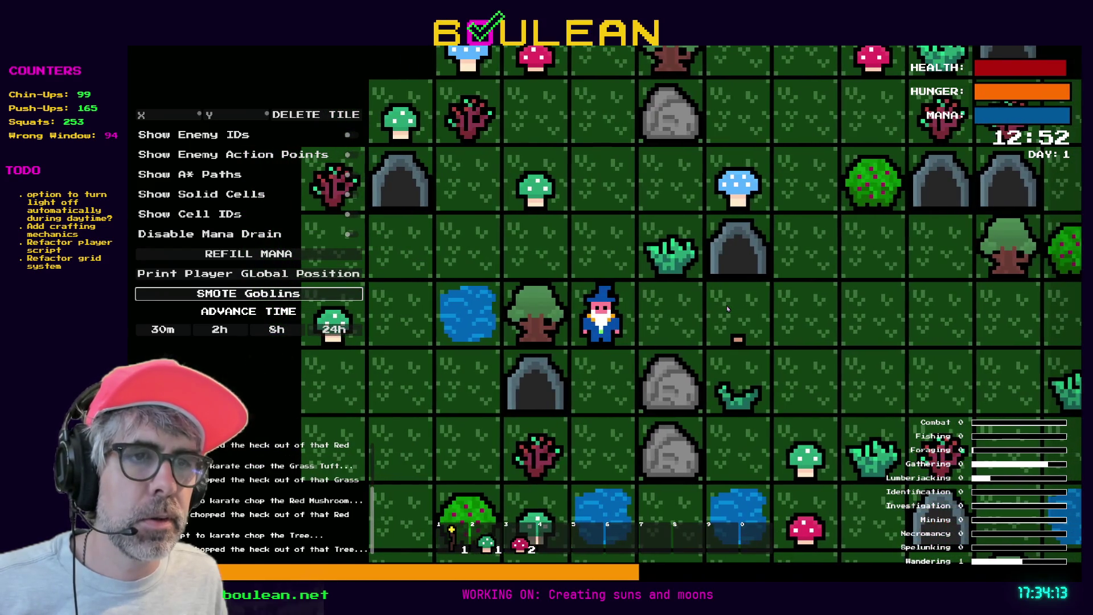
{"action": "key", "text": "a"}
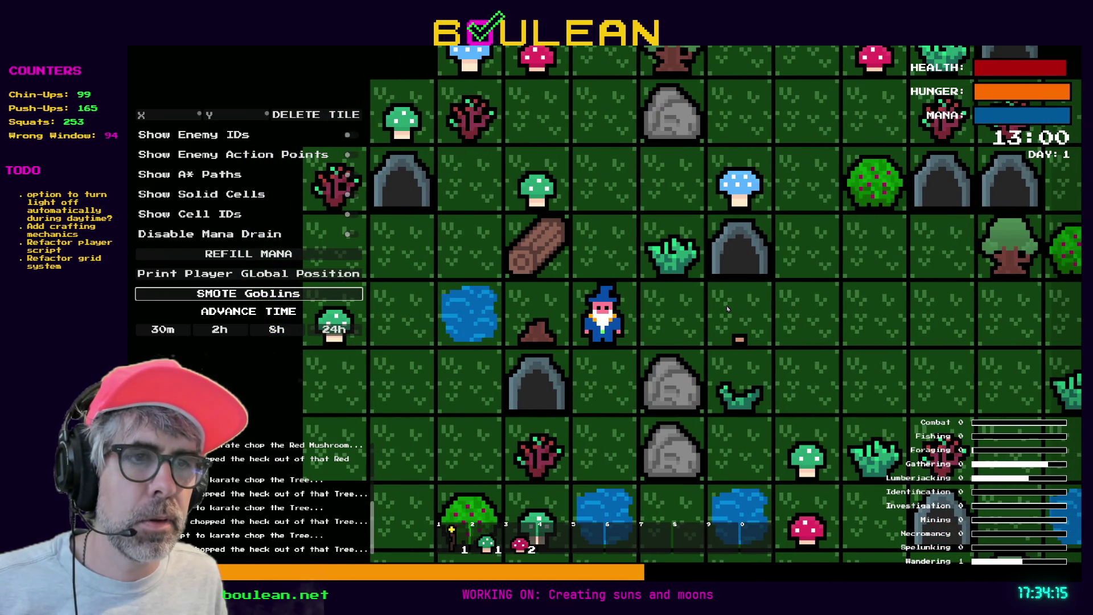
{"action": "key", "text": "w"}
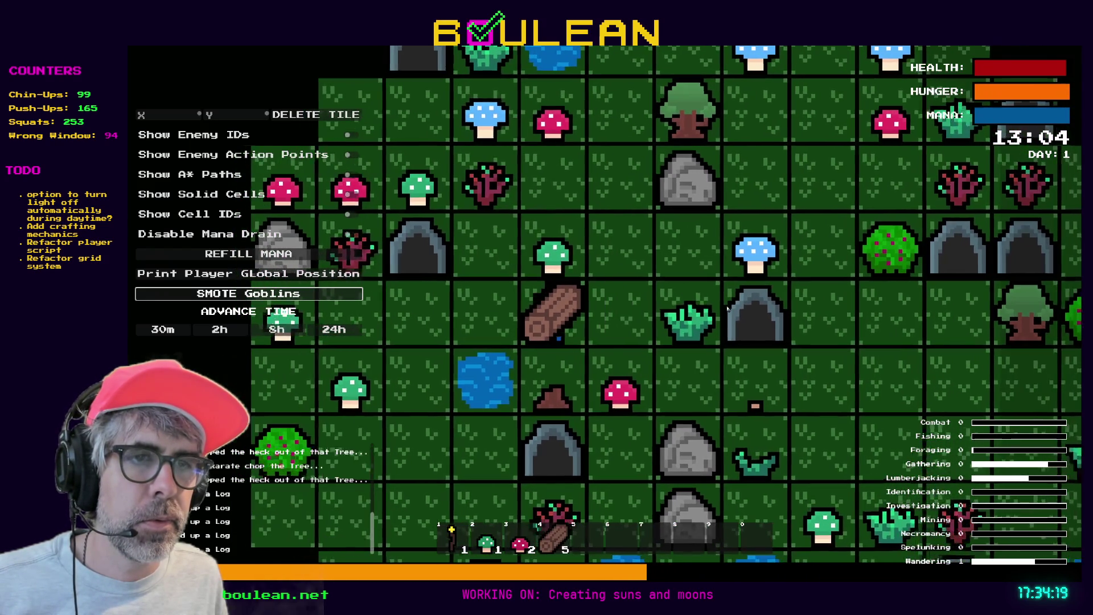
{"action": "key", "text": "a"}
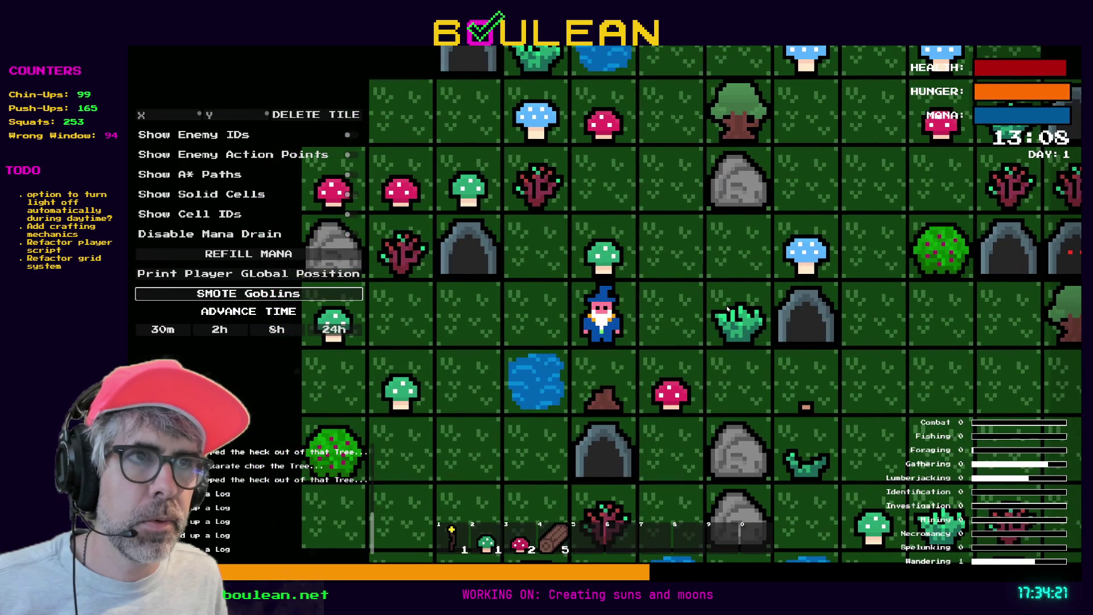
{"action": "key", "text": "w"}
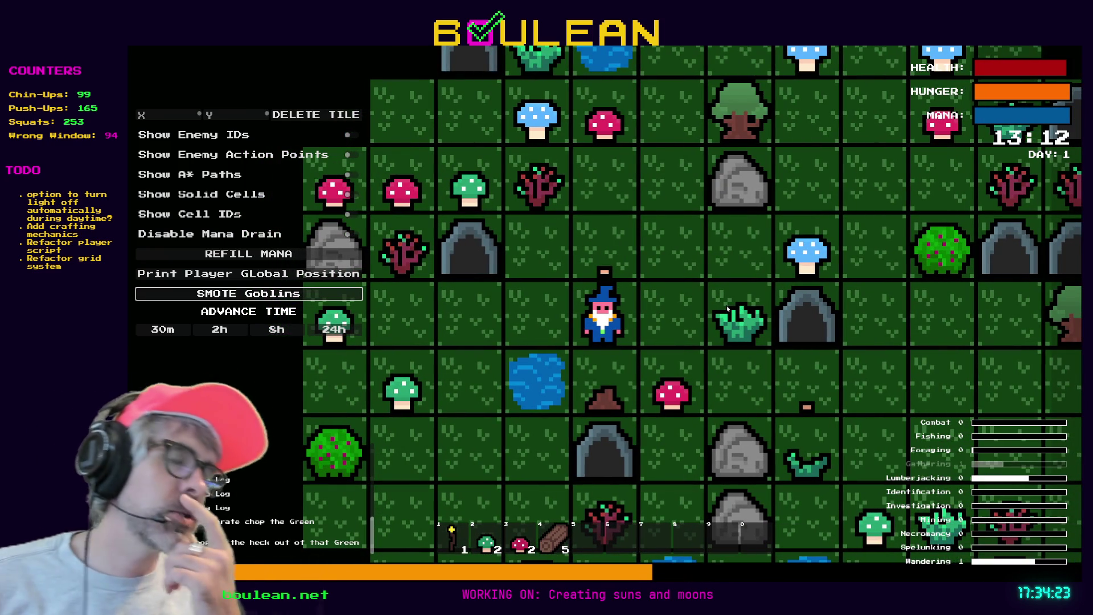
Walk the wizard up and right, chop the tree into logs, and pick one up
{"action": "key", "text": "w"}
{"action": "key", "text": "w"}
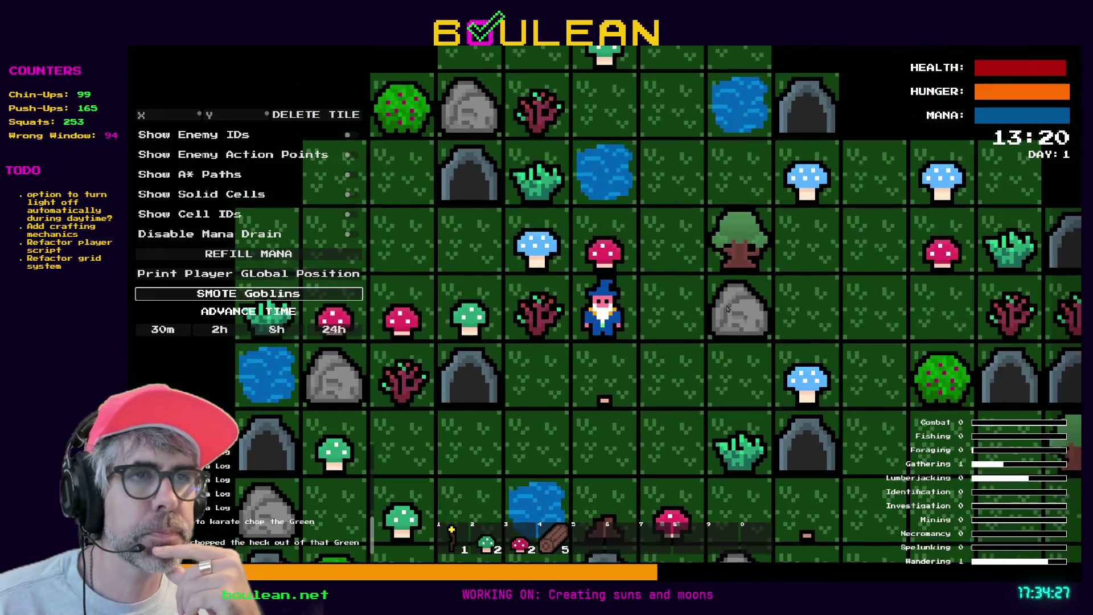
{"action": "key", "text": "d"}
{"action": "key", "text": "w"}
{"action": "key", "text": "d"}
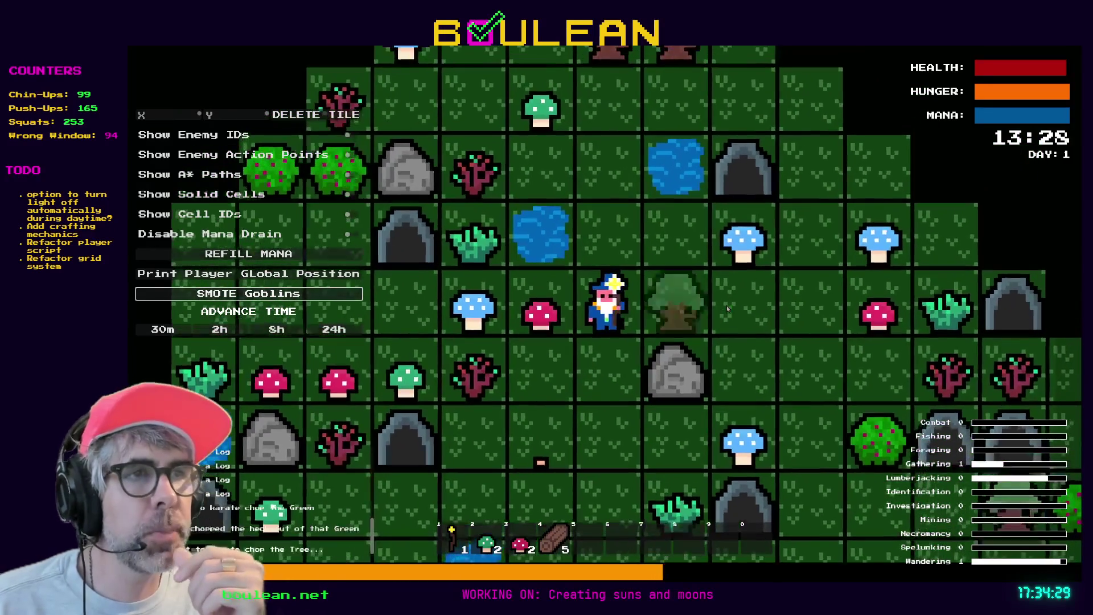
{"action": "key", "text": "d"}
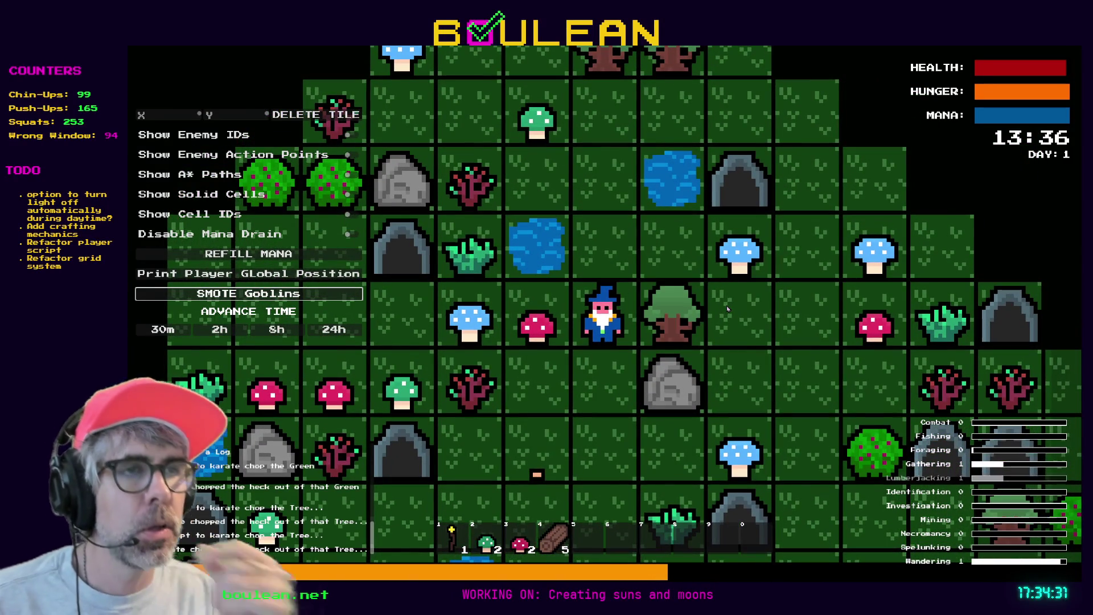
{"action": "key", "text": "d"}
{"action": "scroll", "coordinate": [701, 279], "scroll_direction": "up", "scroll_amount": 3}
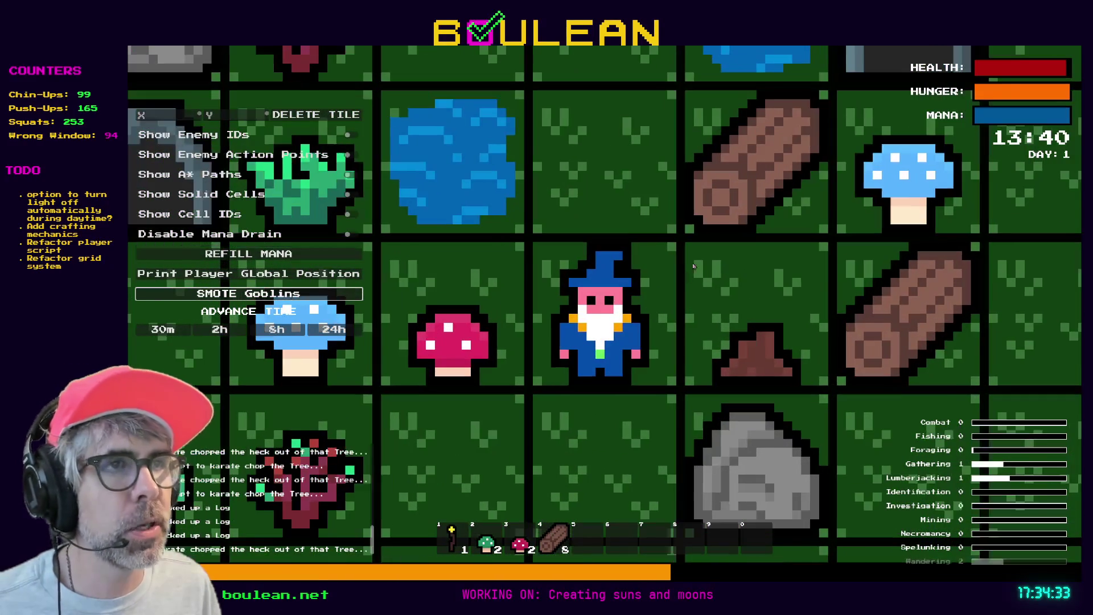
{"action": "key", "text": "w"}
{"action": "key", "text": "d"}
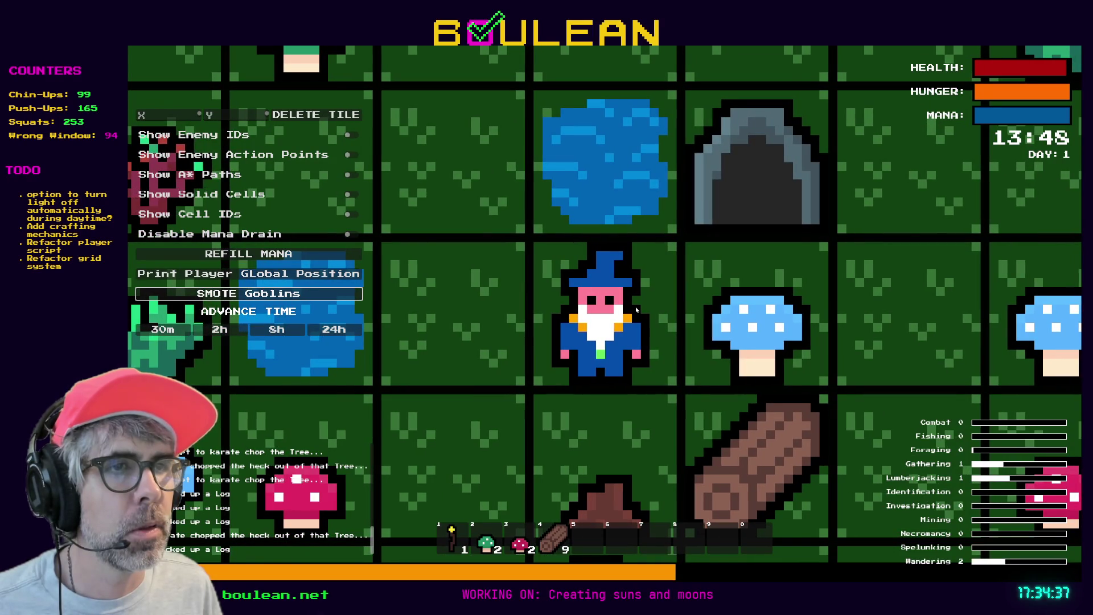
Harvest the red mushroom to the left and strike the Blue Mushroom
{"action": "key", "text": "a"}
{"action": "key", "text": "s"}
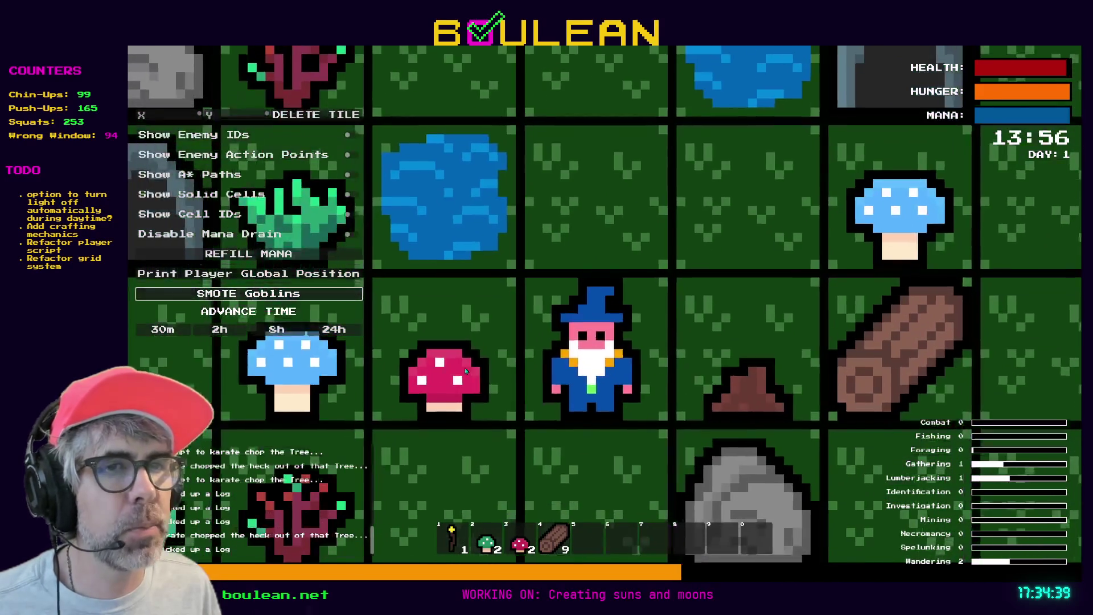
{"action": "key", "text": "a"}
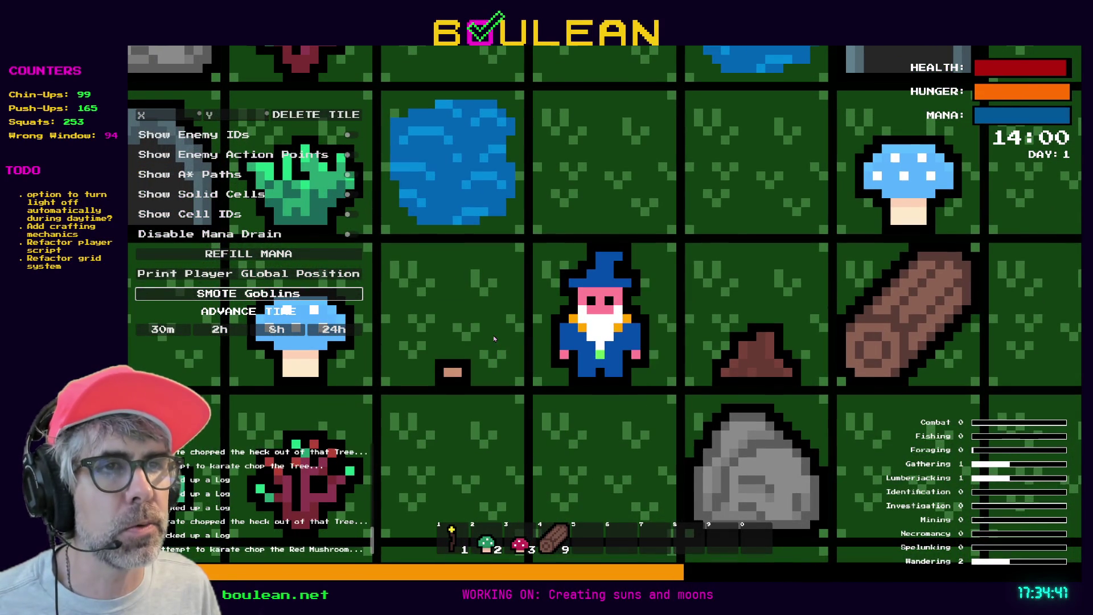
{"action": "key", "text": "a"}
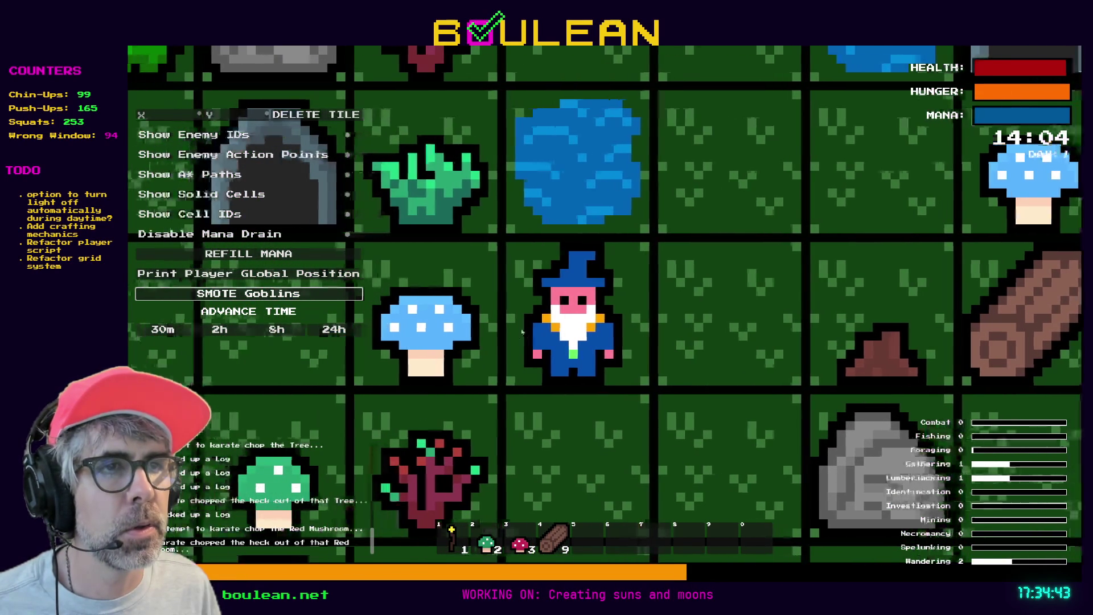
{"action": "key", "text": "a"}
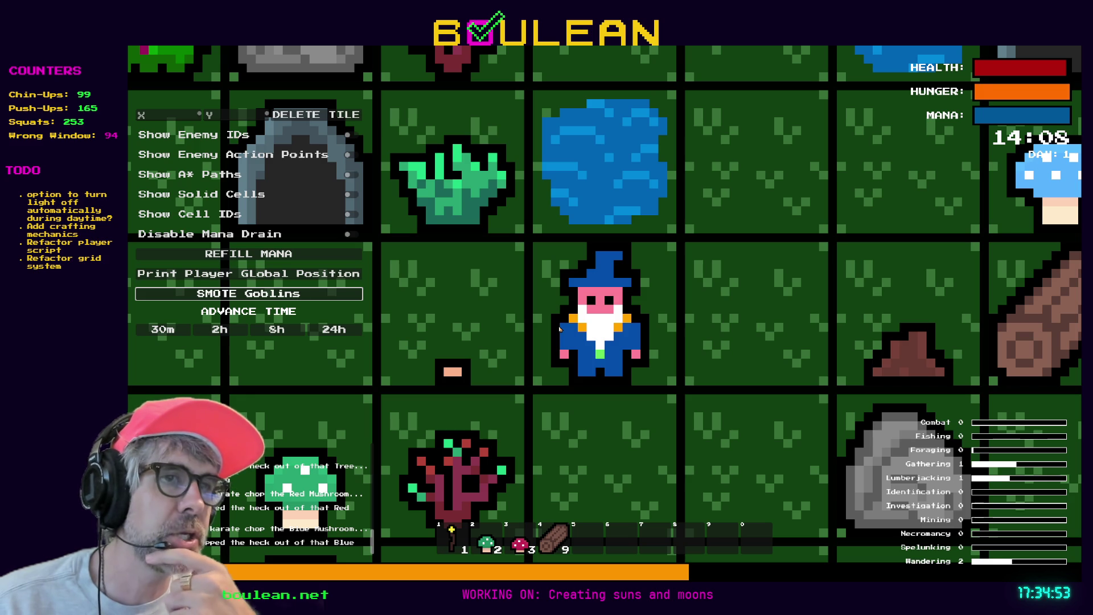
{"action": "key", "text": "d"}
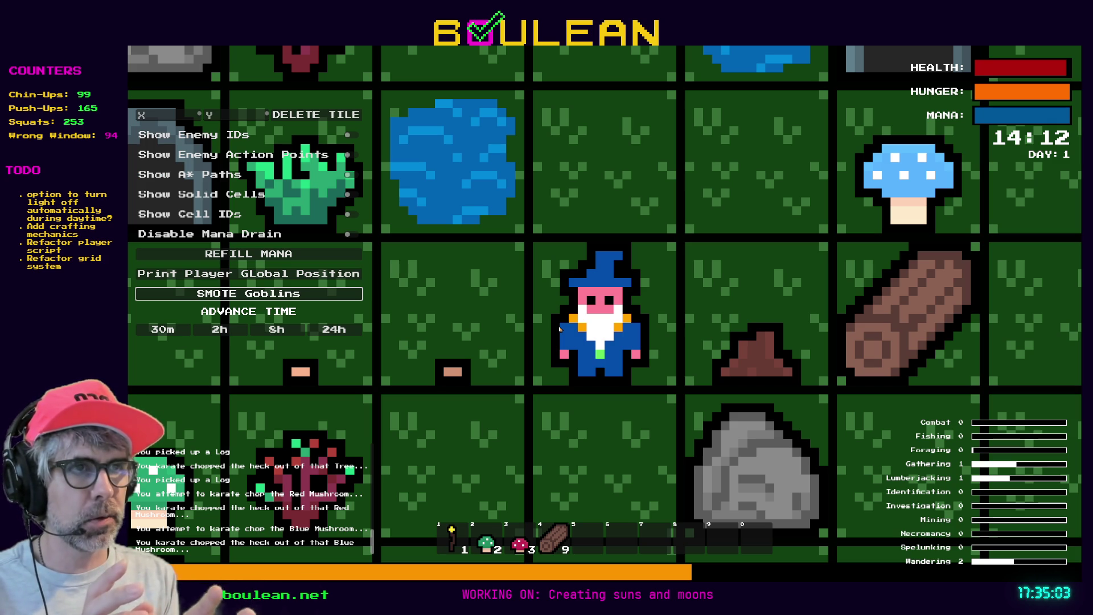
Walk with the arrow keys onto the remaining log to pick it up
{"action": "key", "text": "Up"}
{"action": "key", "text": "Right"}
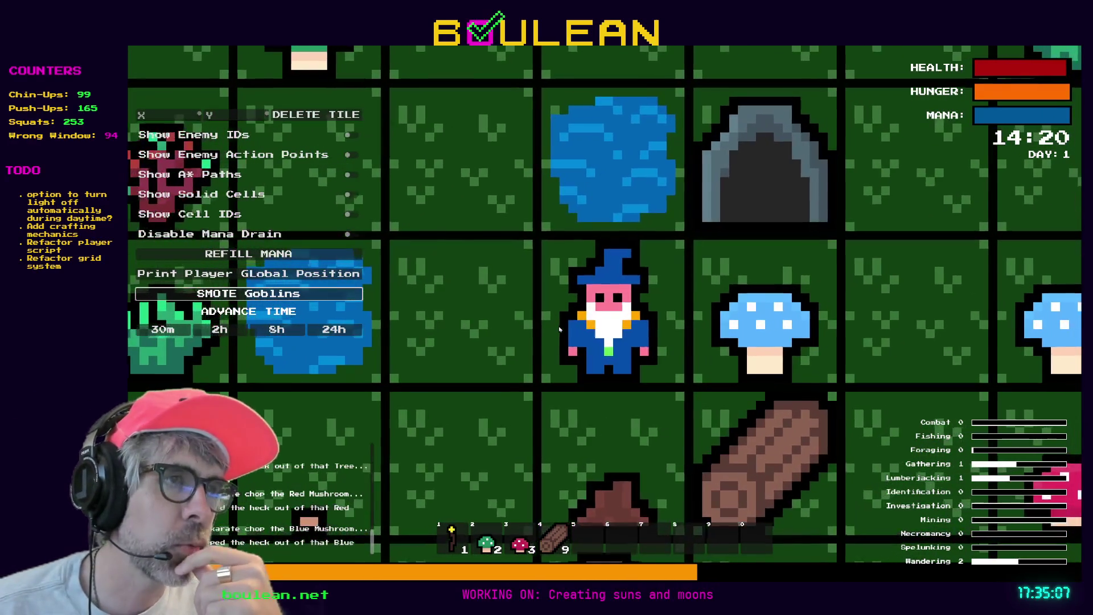
{"action": "key", "text": "Right"}
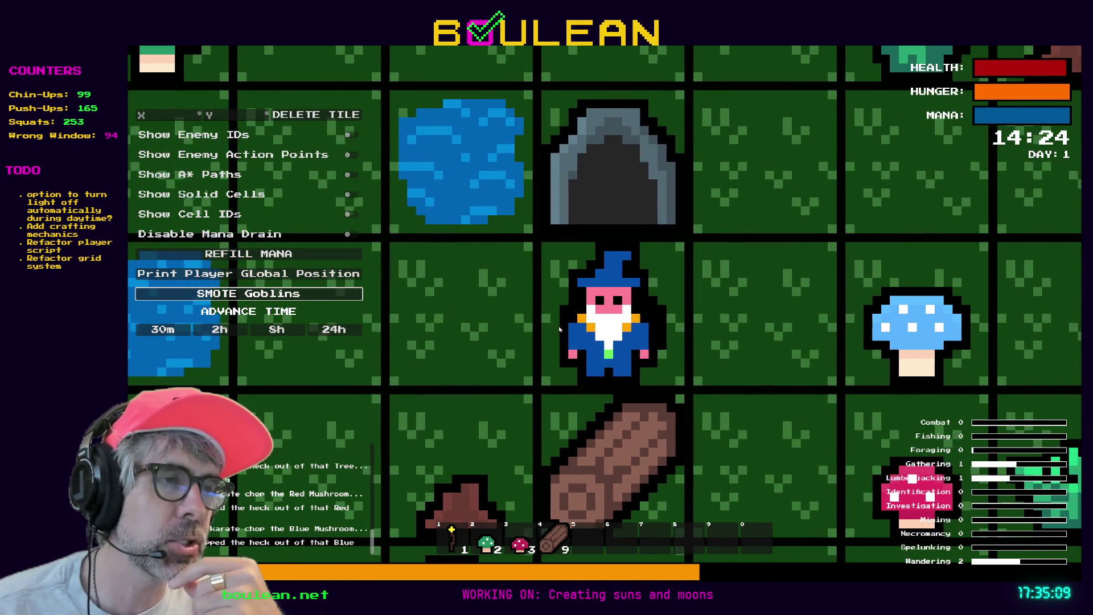
{"action": "key", "text": "Down"}
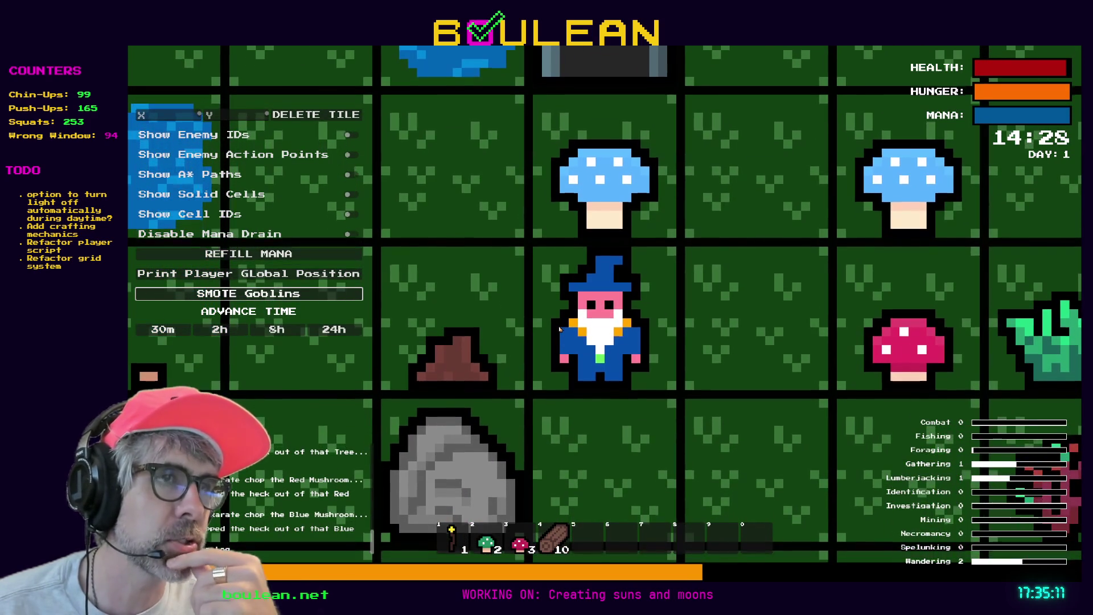
{"action": "key", "text": "Right"}
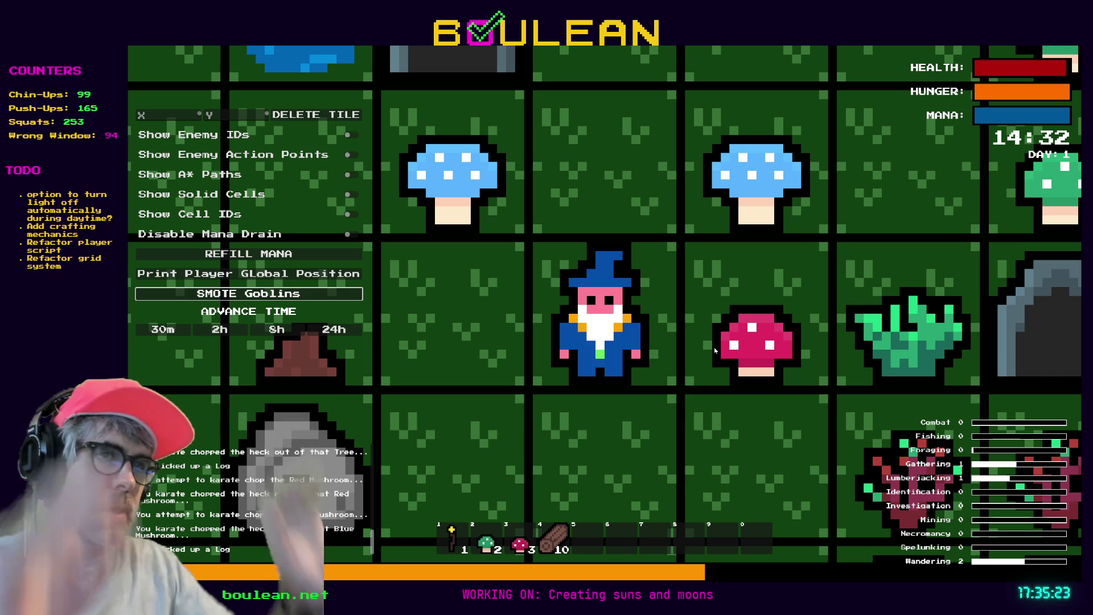
Chop the red mushroom and the blue mushroom beside the wizard, then stop the game
{"action": "left_click", "coordinate": [689, 355]}
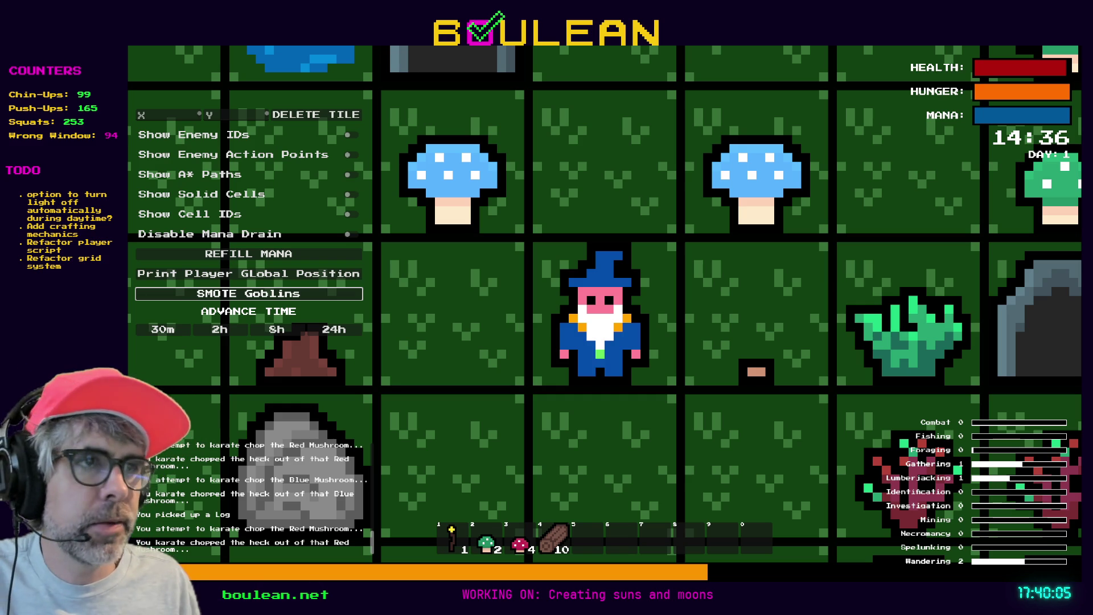
{"action": "key", "text": "Up"}
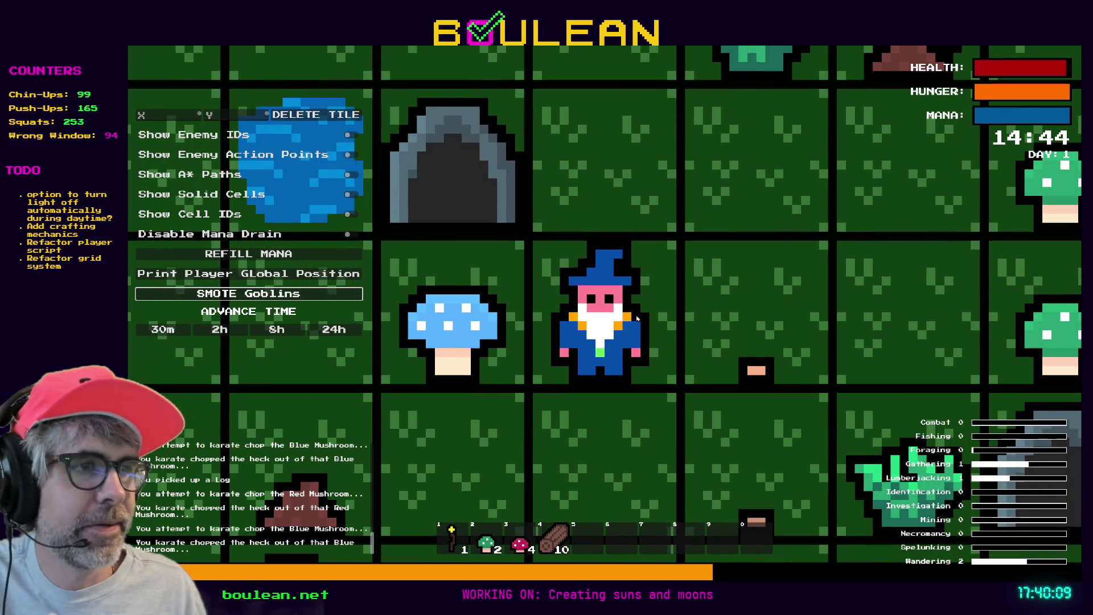
{"action": "left_click", "coordinate": [469, 349]}
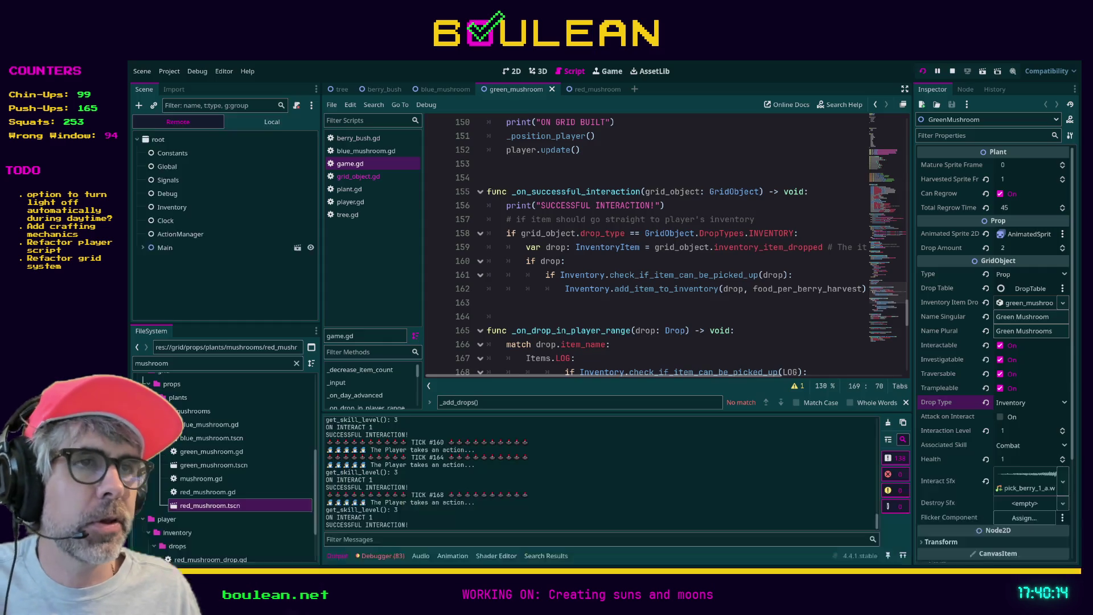
{"action": "key", "text": "F8"}
Add a '# Collect Drop before' comment above the add_item call and search the project for collect_drop
{"action": "left_click", "coordinate": [620, 303]}
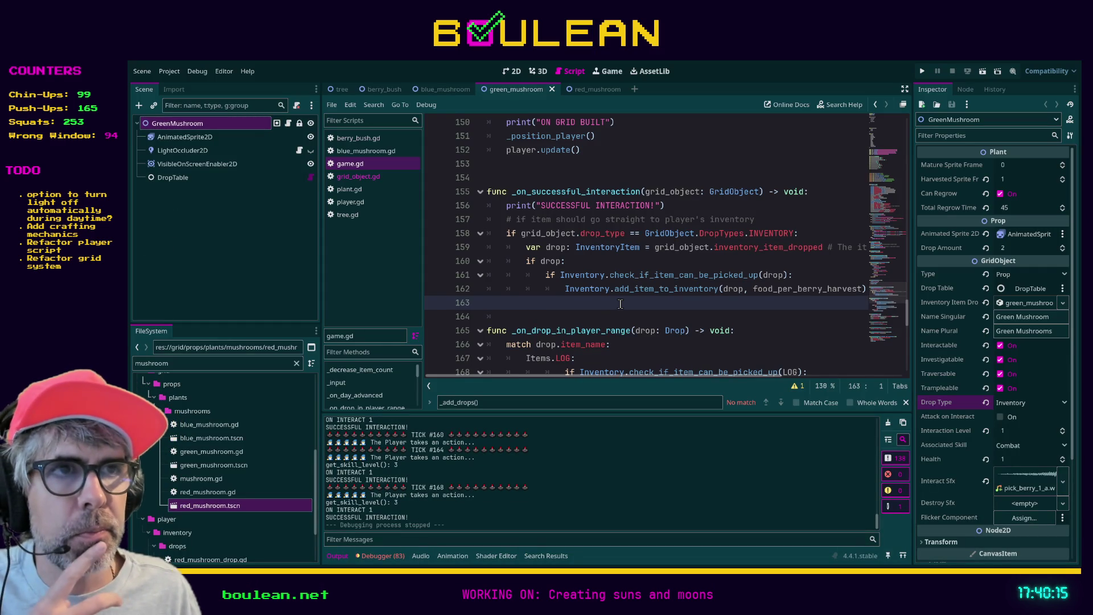
{"action": "scroll", "coordinate": [620, 304], "scroll_direction": "down", "scroll_amount": 1}
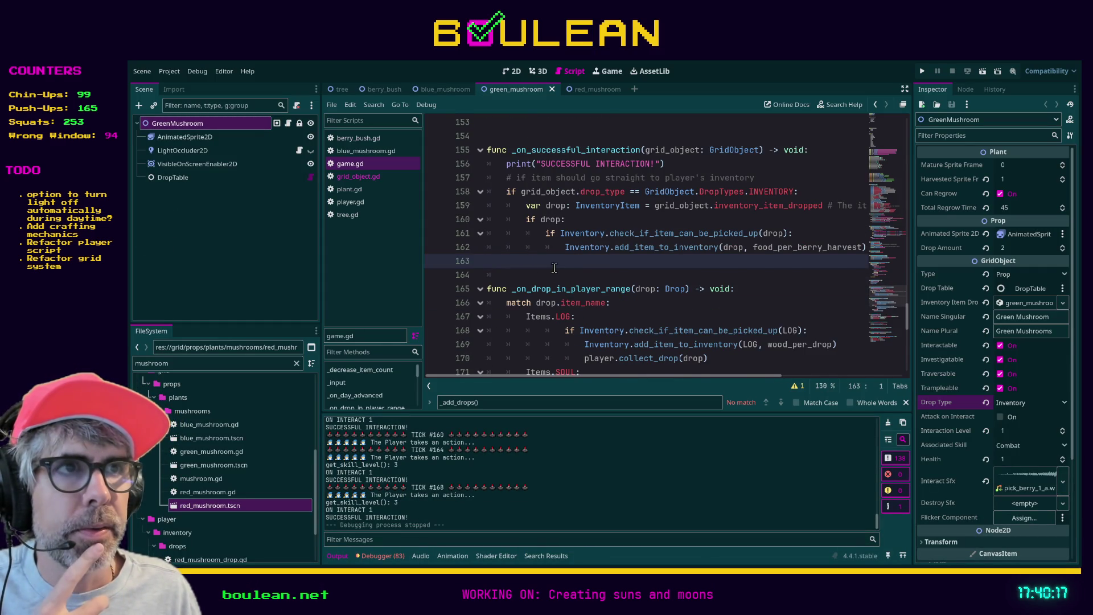
{"action": "scroll", "coordinate": [534, 257], "scroll_direction": "up", "scroll_amount": 1}
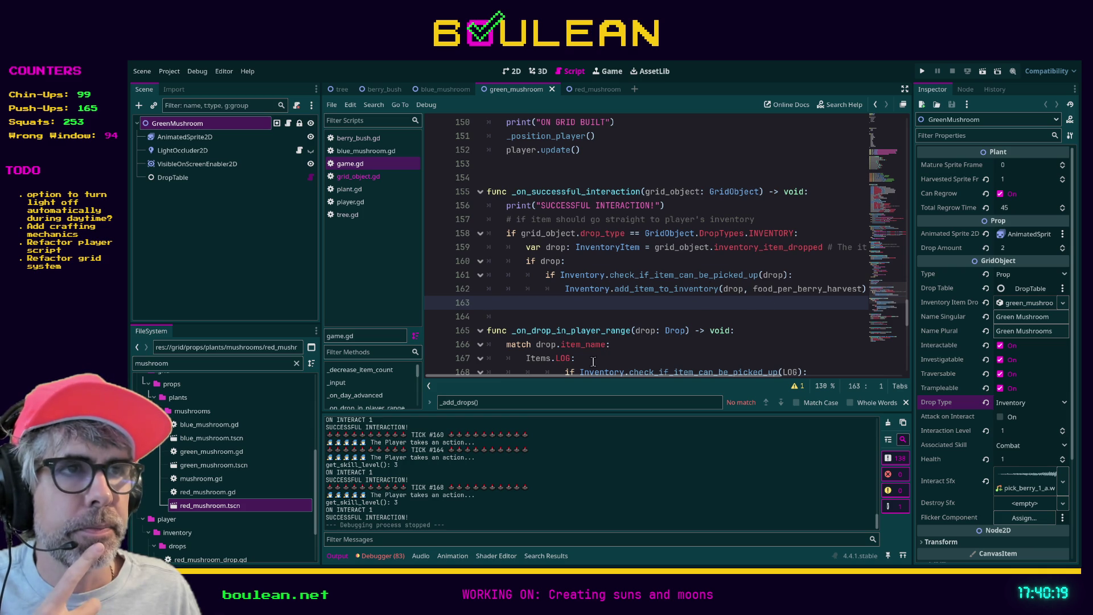
{"action": "left_click_drag", "start_coordinate": [579, 378], "coordinate": [604, 378]}
{"action": "key", "text": "Up"}
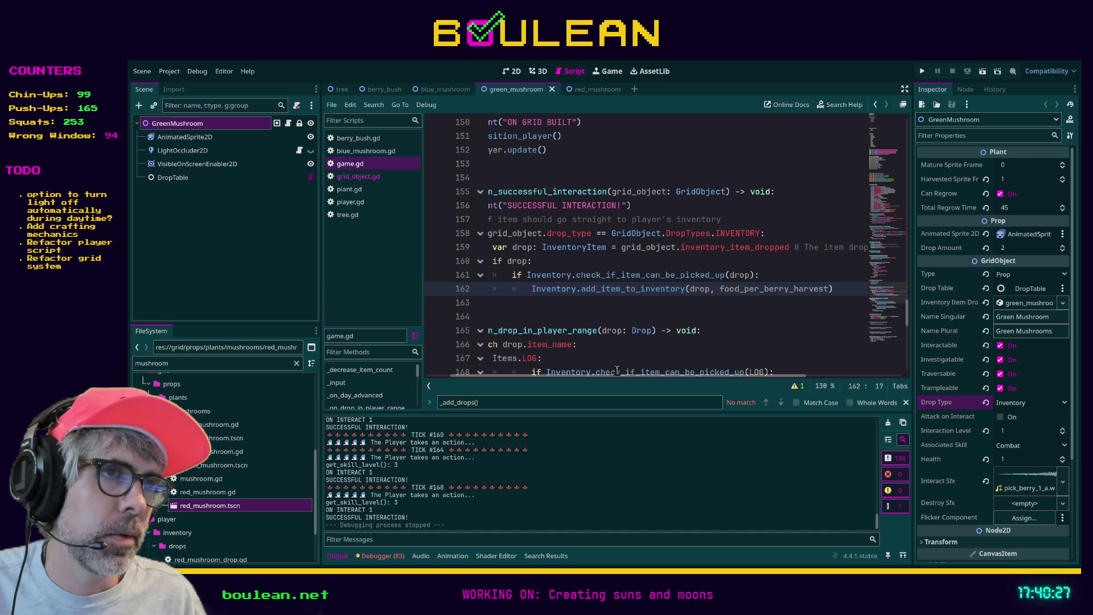
{"action": "key", "text": "Return"}
{"action": "key", "text": "Up"}
{"action": "type", "text": "#"}
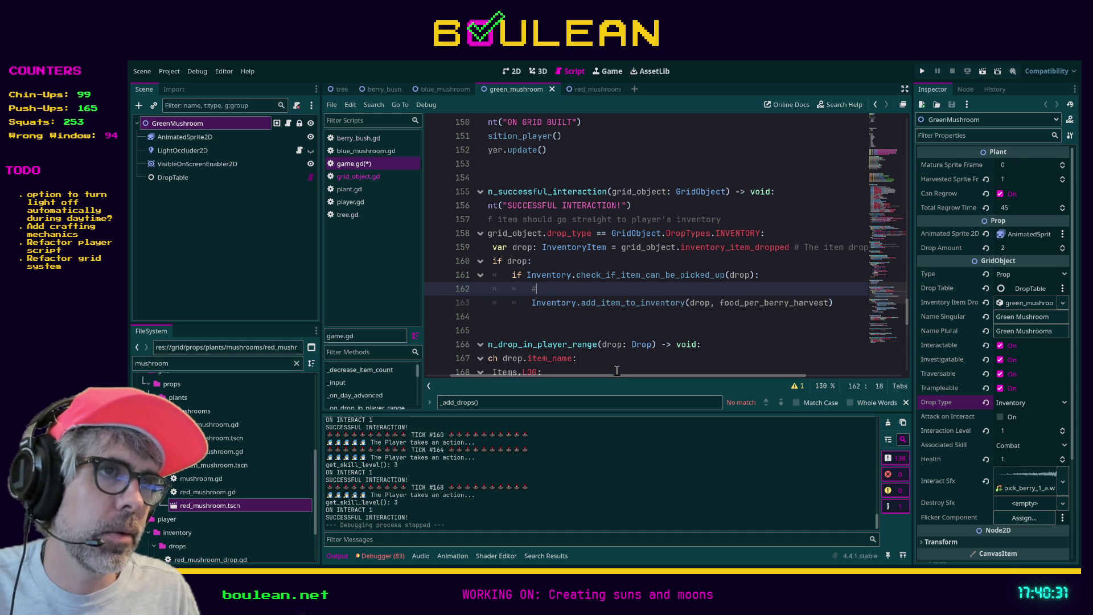
{"action": "type", "text": " C"}
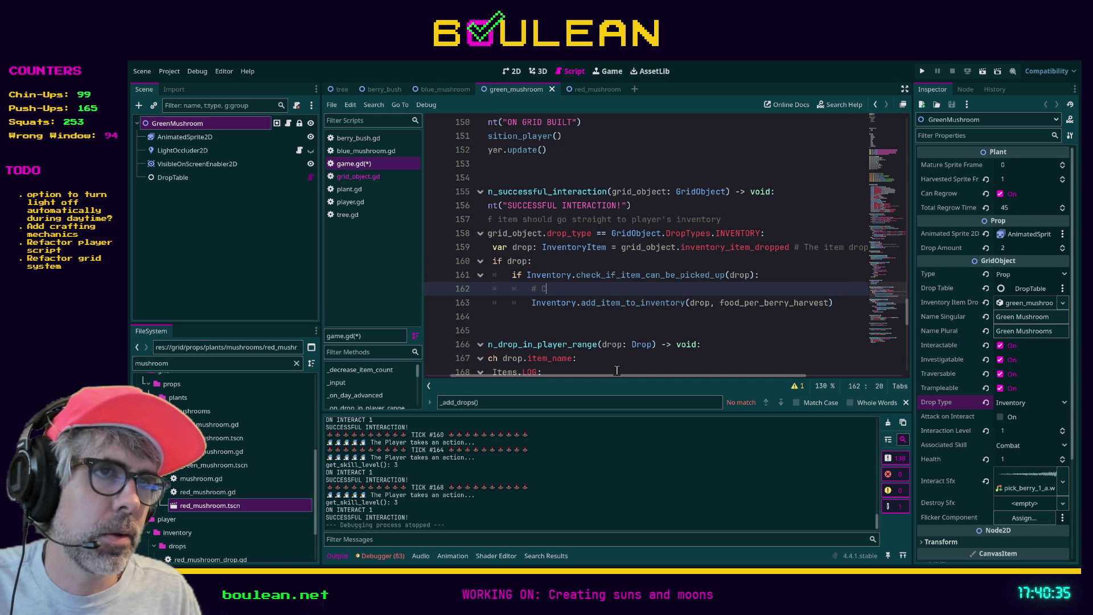
{"action": "type", "text": "ollect Drop"}
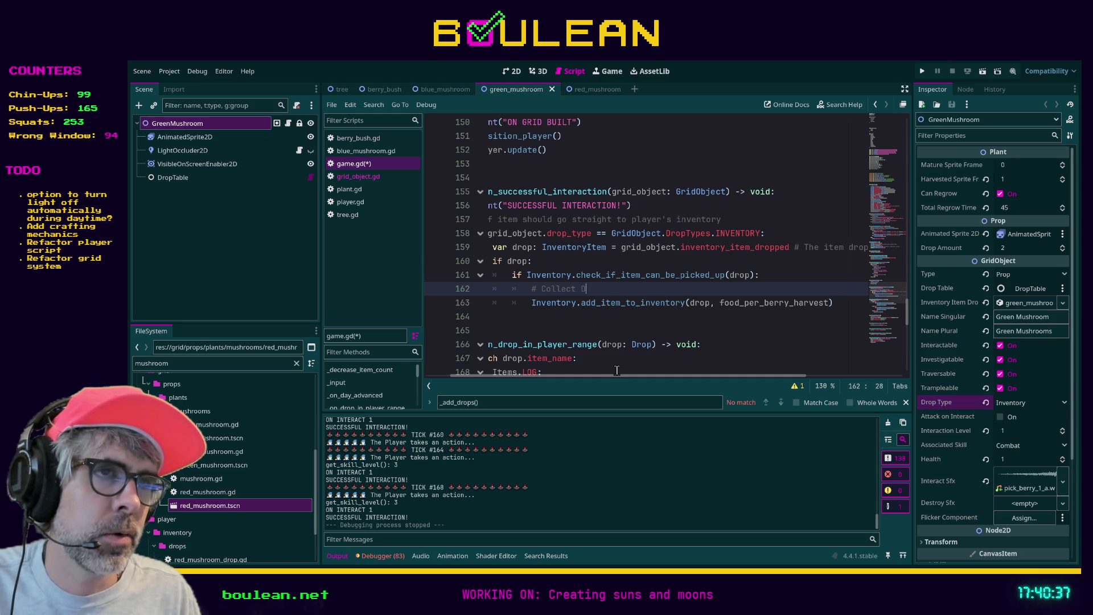
{"action": "scroll", "coordinate": [601, 331], "scroll_direction": "left", "scroll_amount": 1}
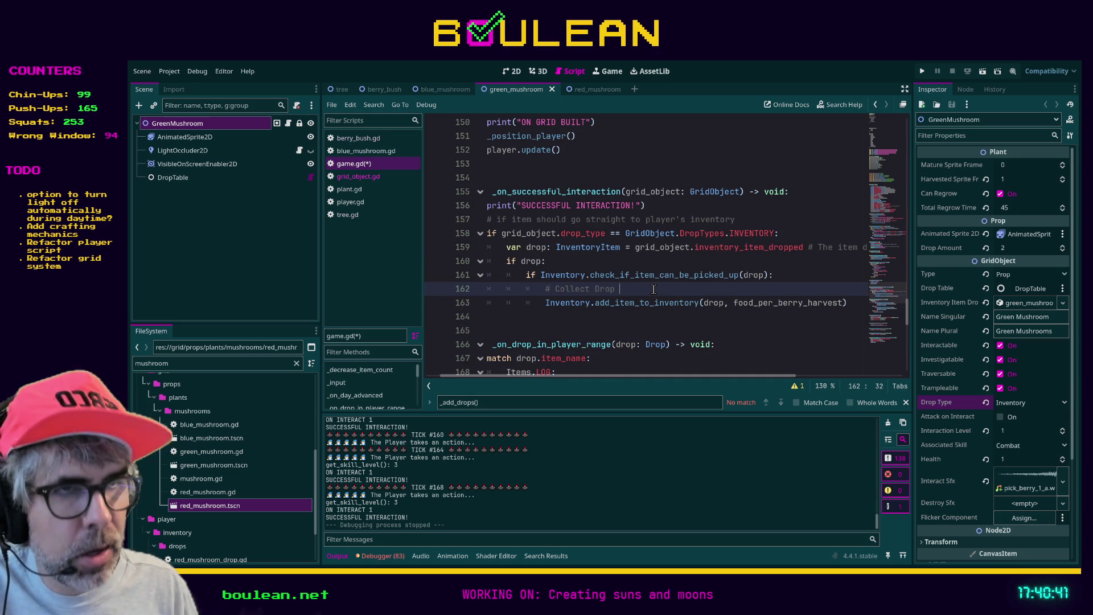
{"action": "type", "text": "before"}
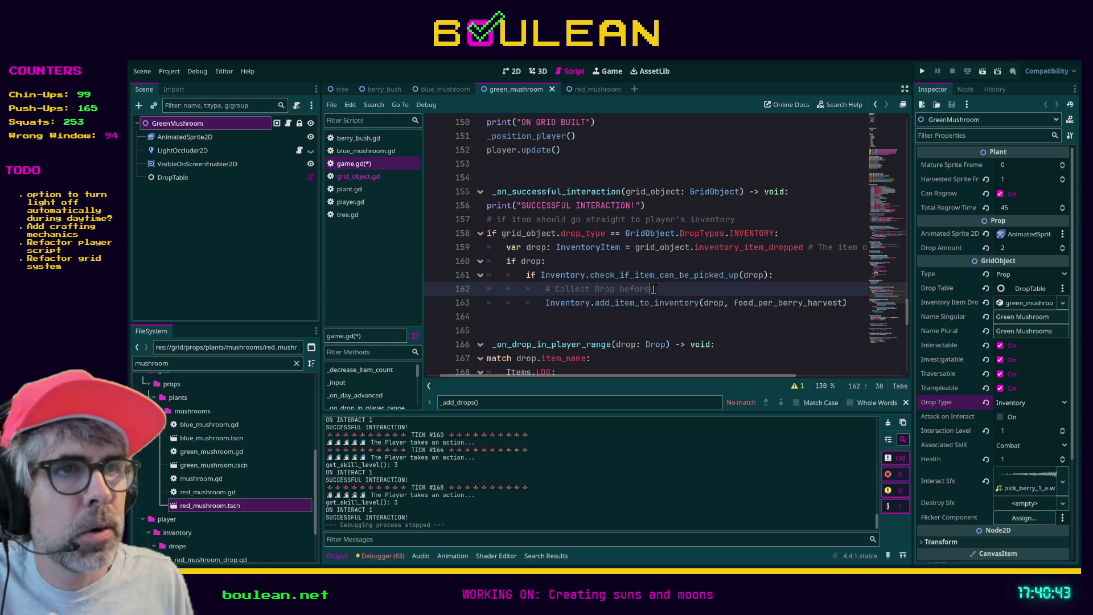
{"action": "left_click", "coordinate": [640, 329]}
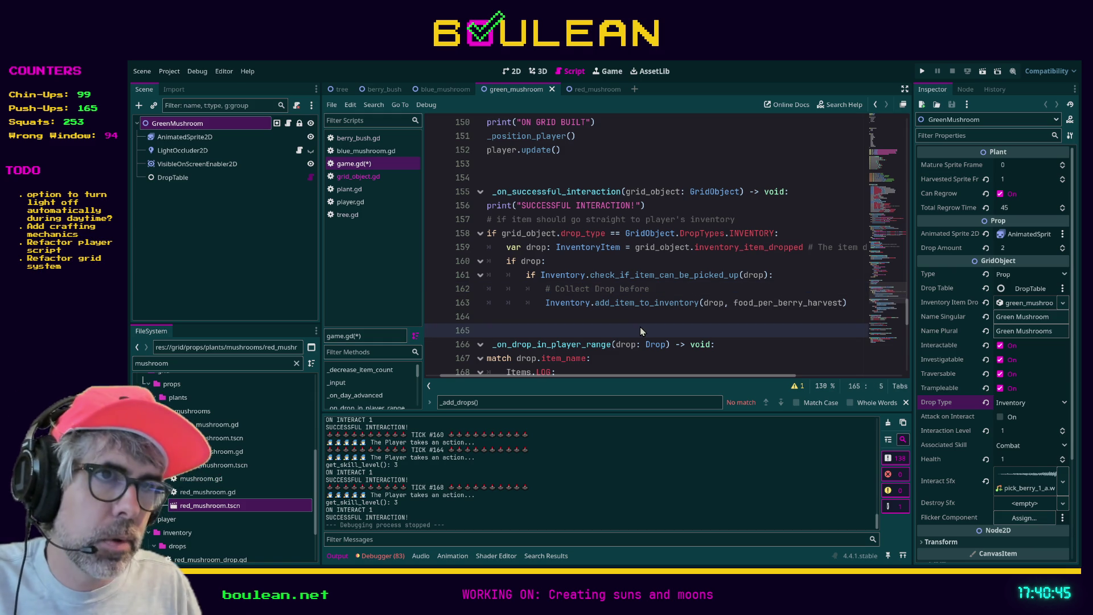
{"action": "key", "text": "Return"}
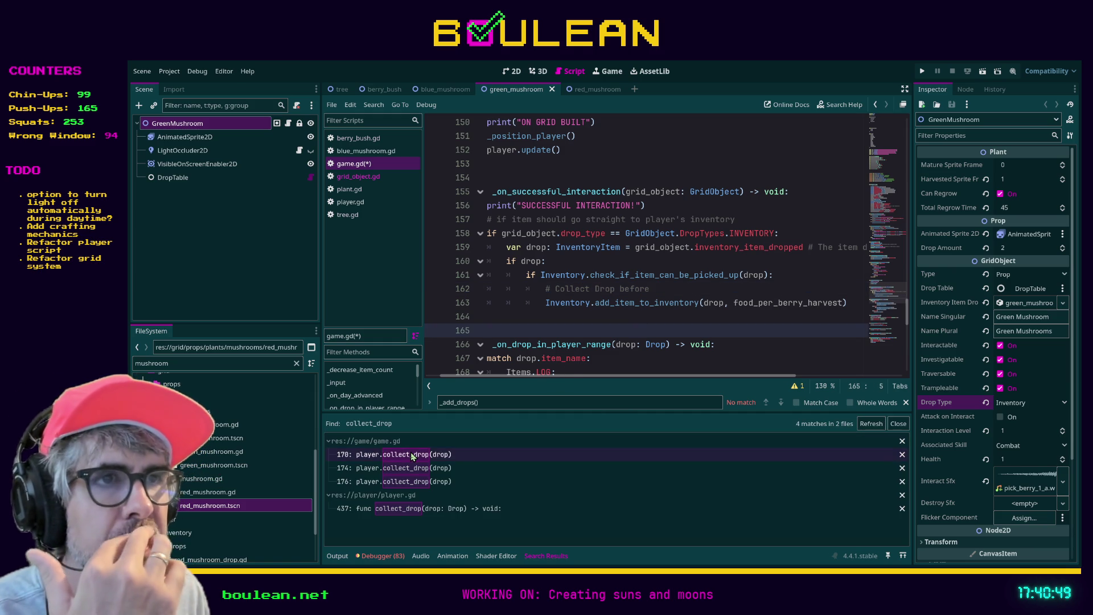
Write an indented player.collect_drop(drop) call on game.gd line 164 using autocomplete
{"action": "left_click", "coordinate": [593, 316]}
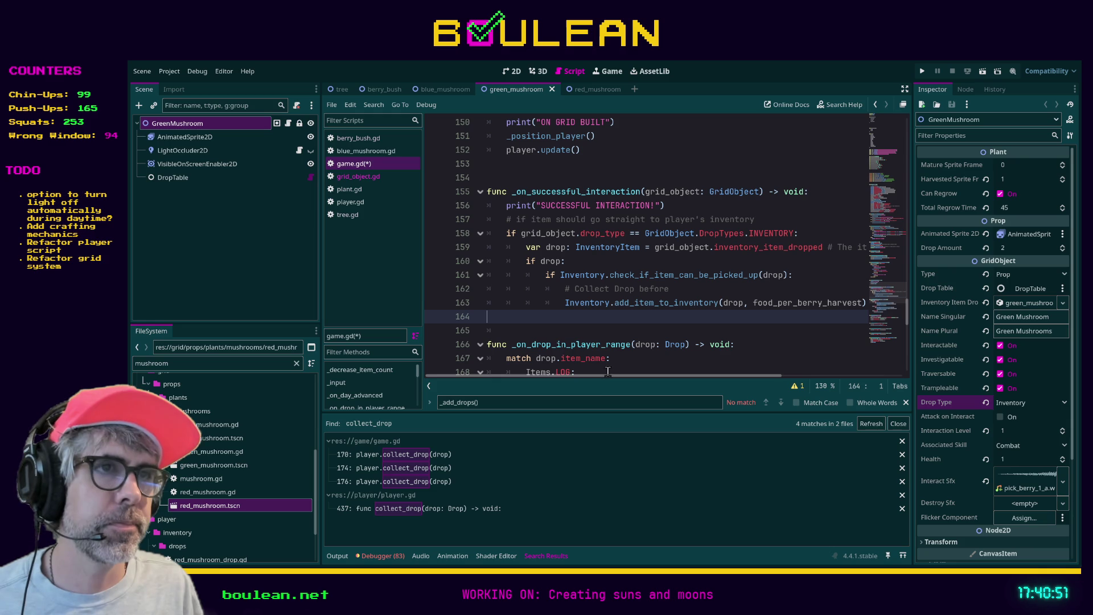
{"action": "left_click_drag", "start_coordinate": [593, 377], "coordinate": [595, 378]}
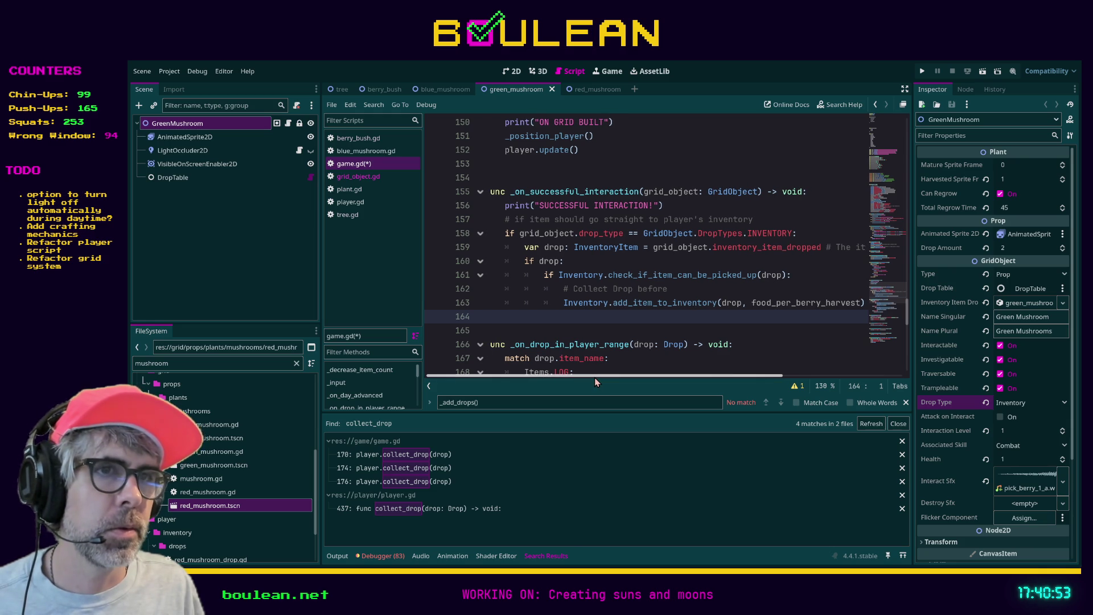
{"action": "key", "text": "Tab"}
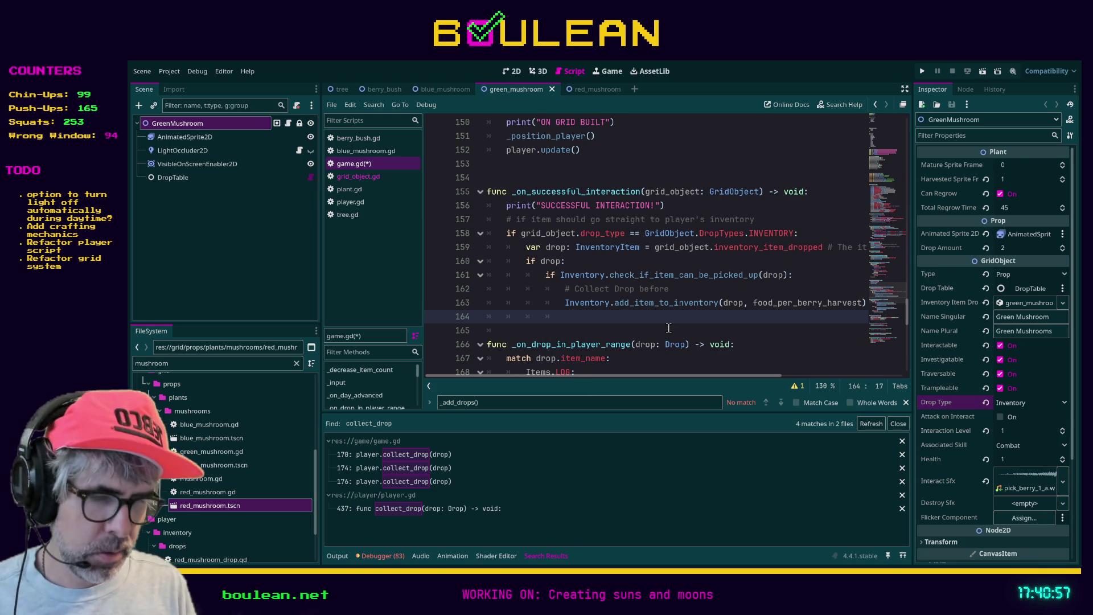
{"action": "type", "text": "player.co"}
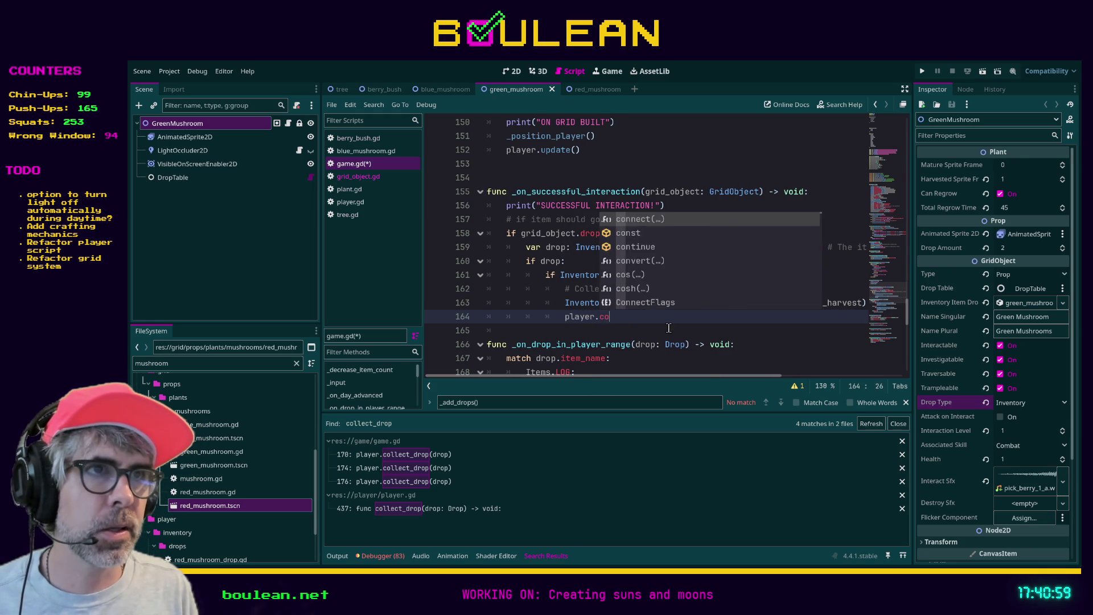
{"action": "type", "text": "l"}
{"action": "key", "text": "Return"}
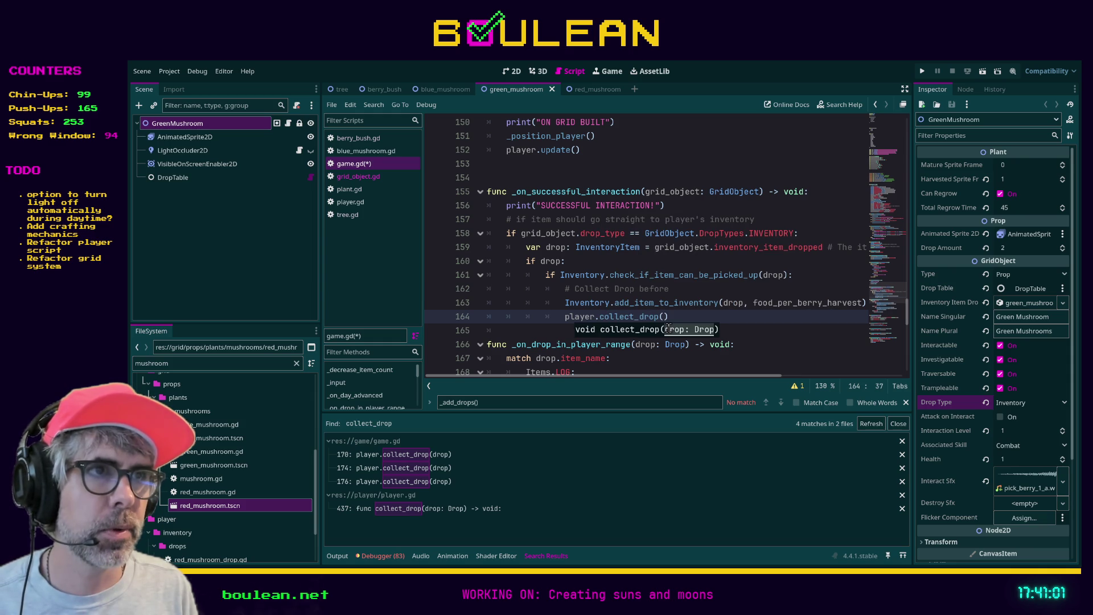
{"action": "type", "text": "drop"}
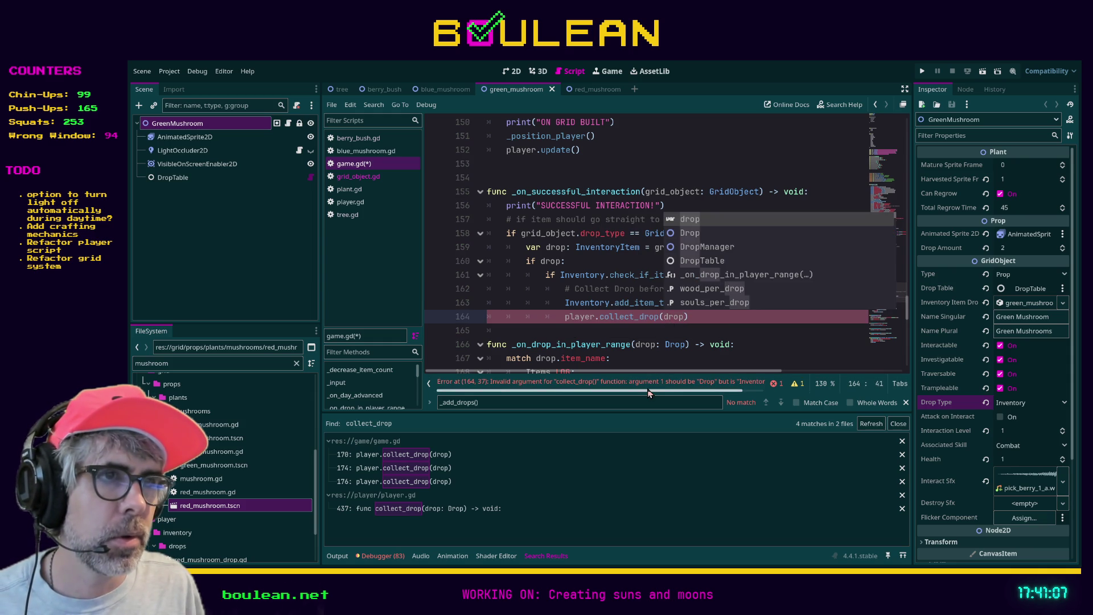
{"action": "left_click_drag", "start_coordinate": [648, 392], "coordinate": [676, 391]}
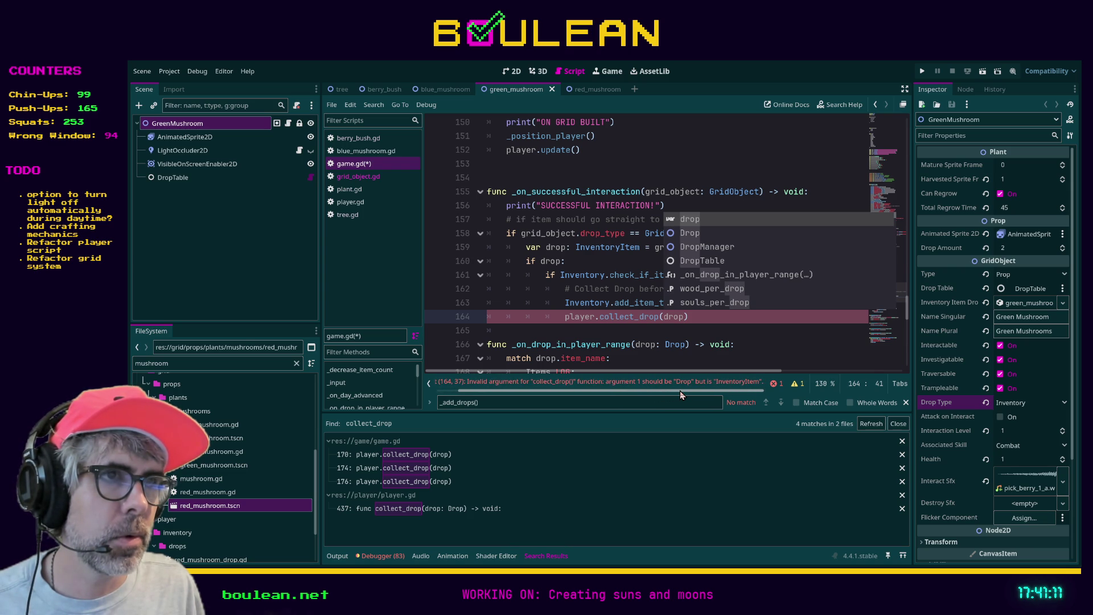
{"action": "left_click", "coordinate": [679, 317]}
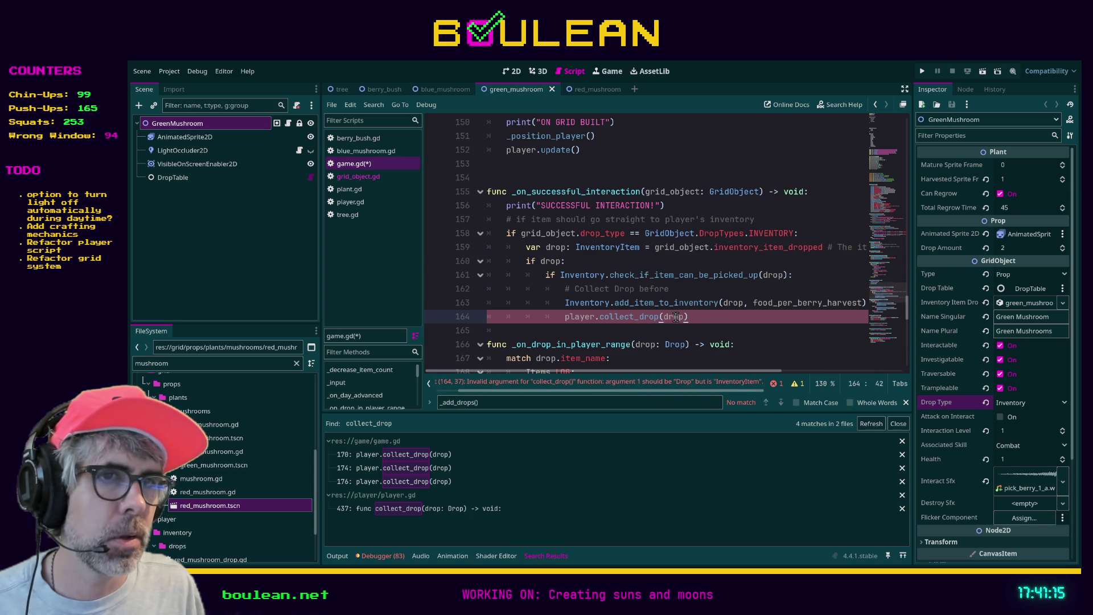
Switch to player.gd's collect_drop(drop: Drop) definition and select the mushroom file filter text
{"action": "left_click", "coordinate": [369, 203]}
{"action": "scroll", "coordinate": [611, 223], "scroll_direction": "down", "scroll_amount": 1}
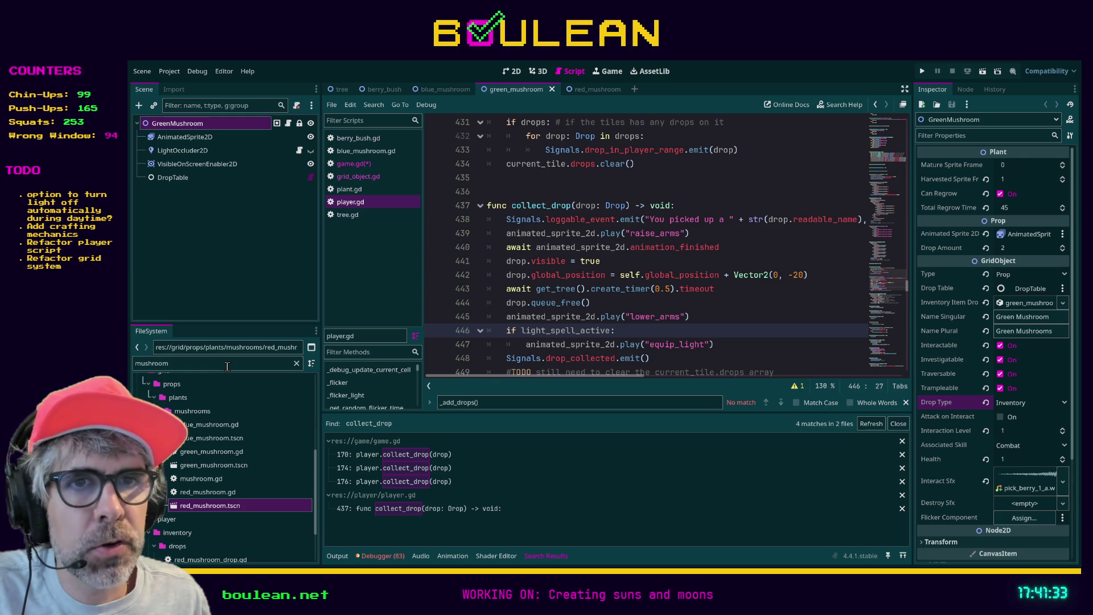
{"action": "double_click", "coordinate": [205, 362]}
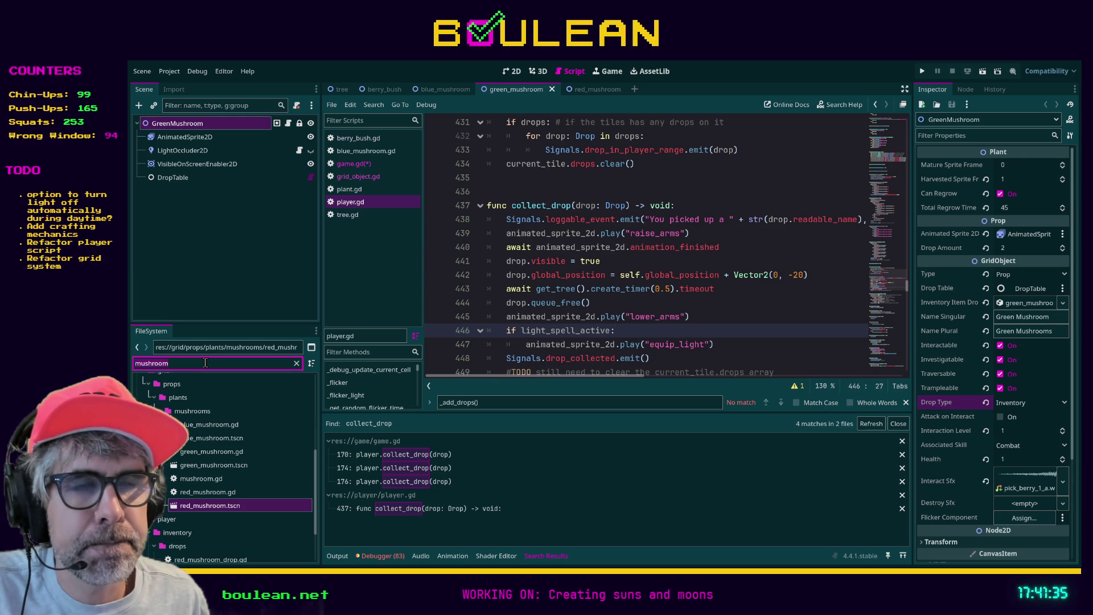
Filter files by 'drop', select player/inventory/drops, clear the filter and widen the FileSystem dock
{"action": "type", "text": "drop"}
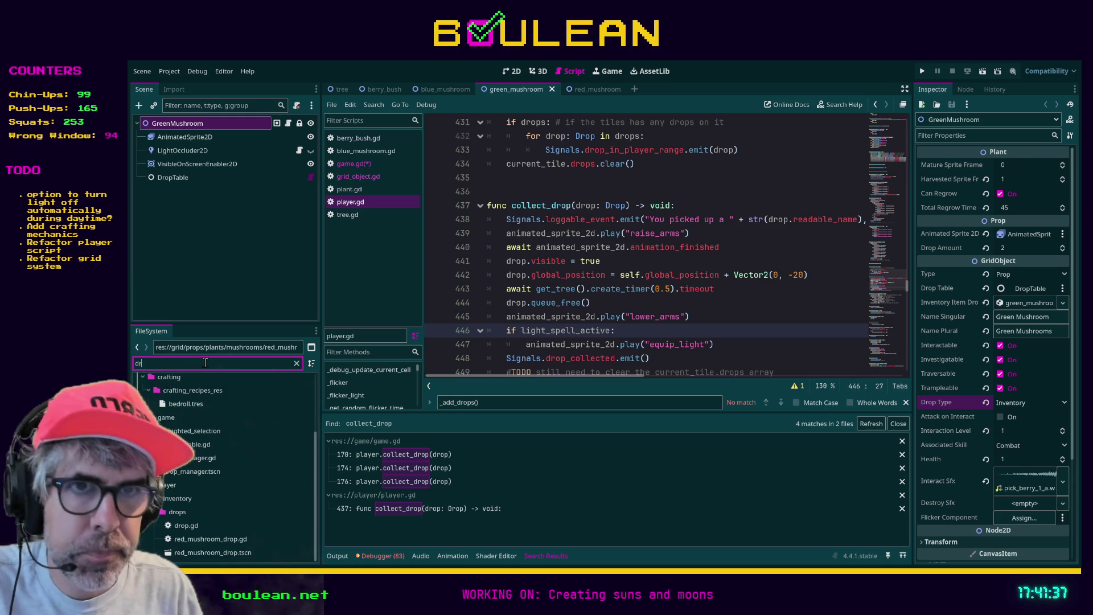
{"action": "scroll", "coordinate": [221, 422], "scroll_direction": "up", "scroll_amount": 1}
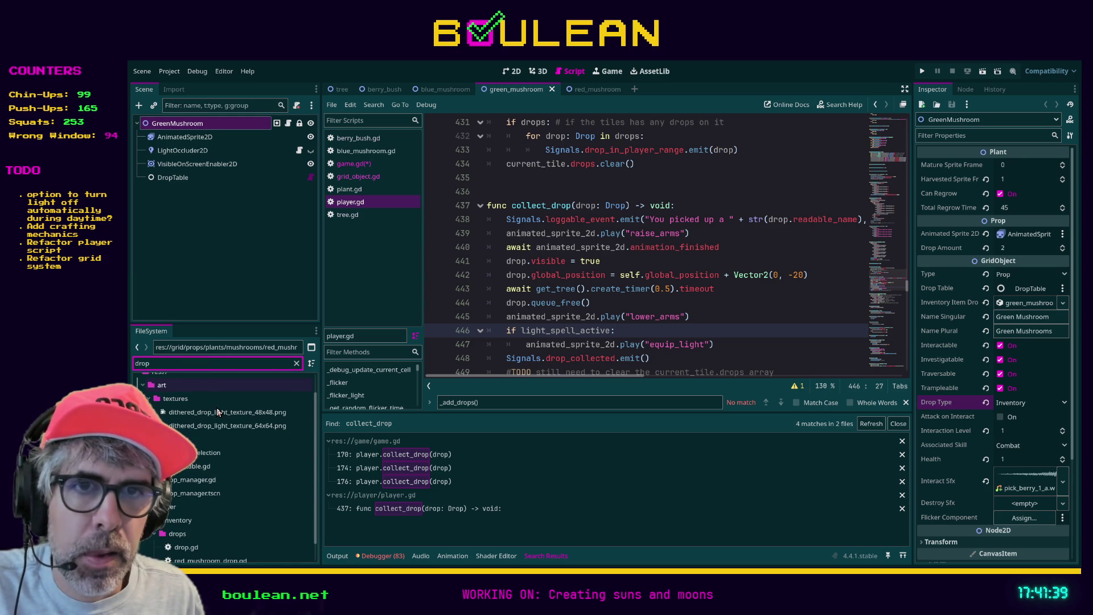
{"action": "left_click", "coordinate": [228, 534]}
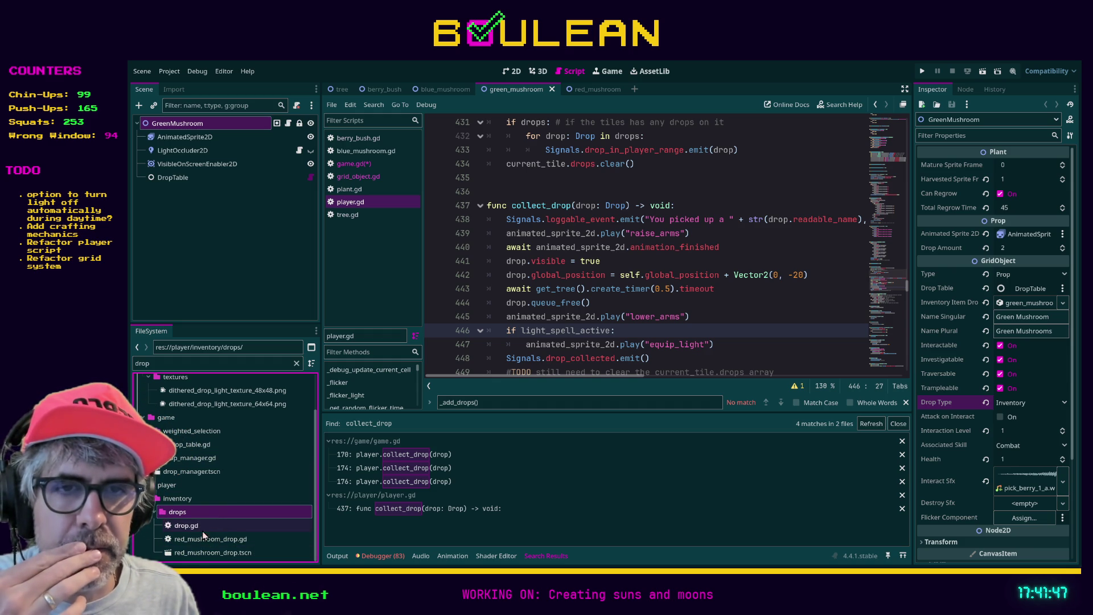
{"action": "left_click", "coordinate": [296, 363]}
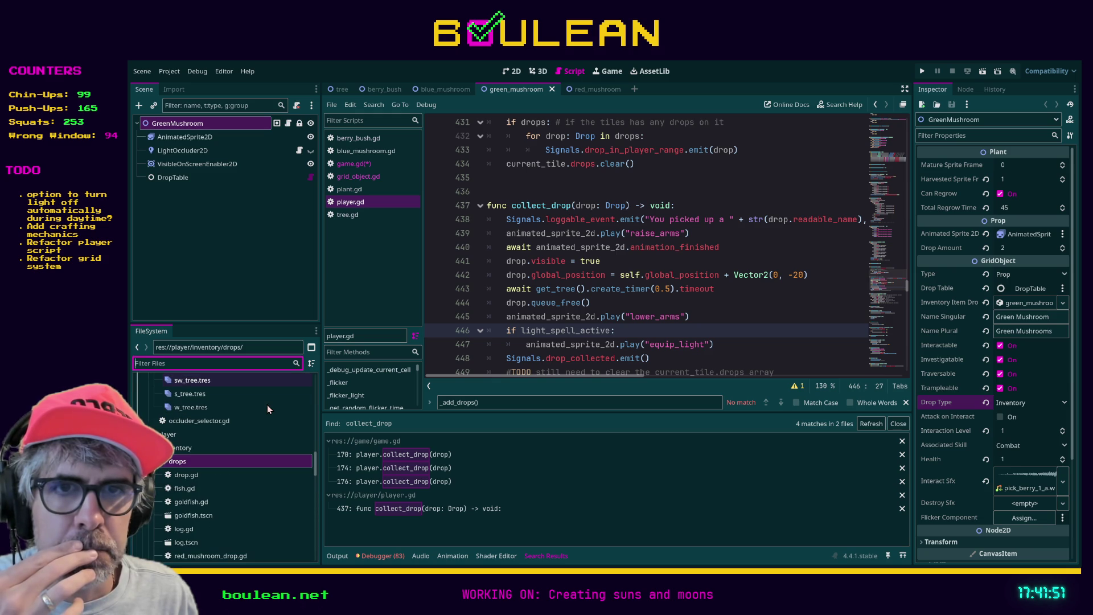
{"action": "scroll", "coordinate": [267, 405], "scroll_direction": "down", "scroll_amount": 2}
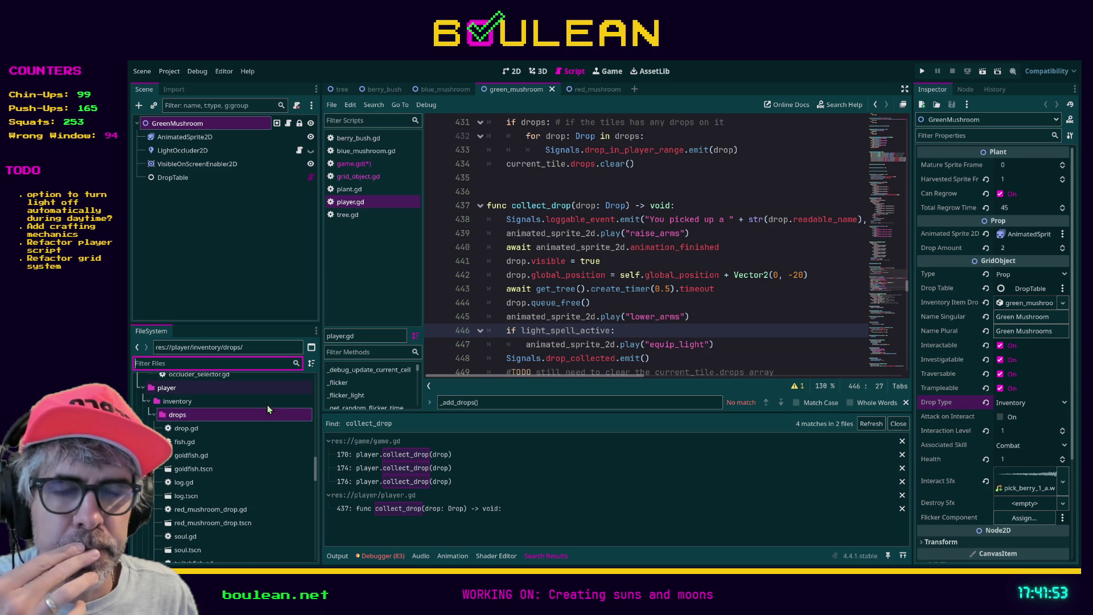
{"action": "scroll", "coordinate": [268, 405], "scroll_direction": "down", "scroll_amount": 1}
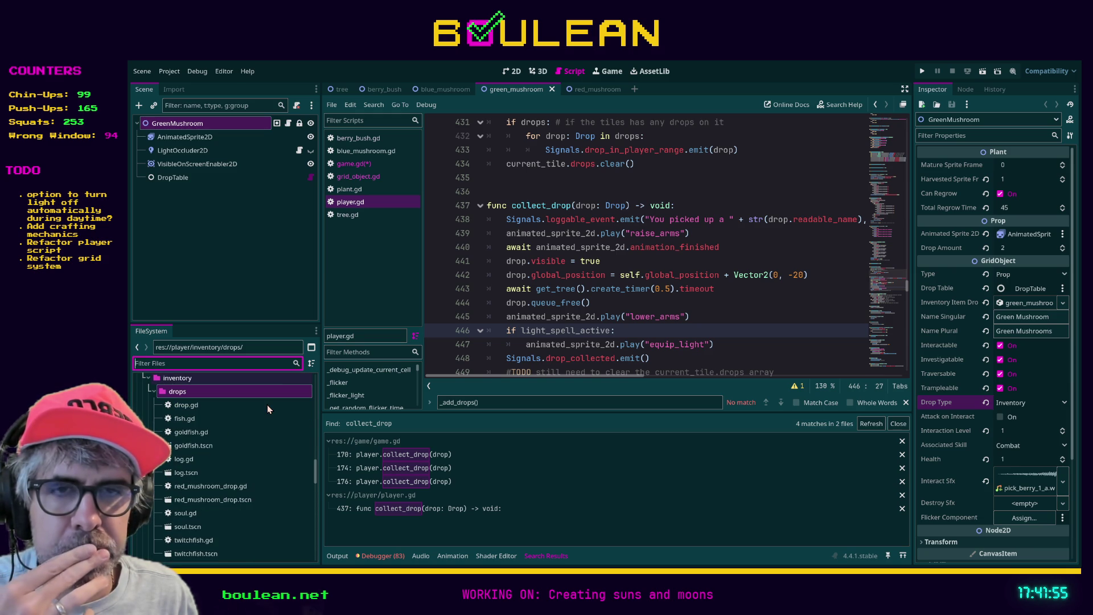
{"action": "scroll", "coordinate": [267, 405], "scroll_direction": "down", "scroll_amount": 1}
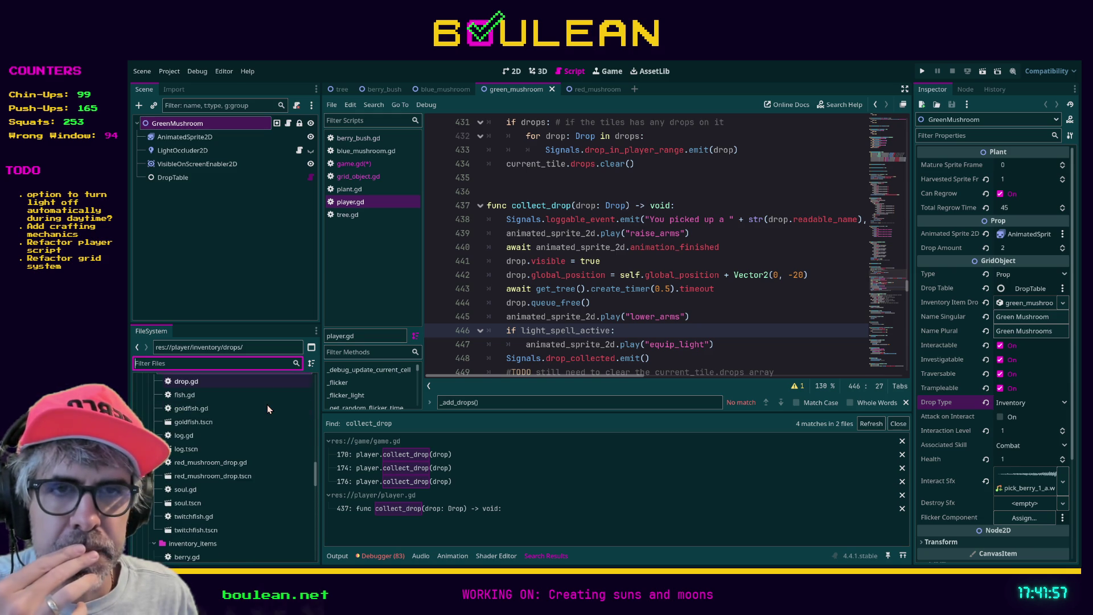
{"action": "left_click_drag", "start_coordinate": [320, 410], "coordinate": [381, 410]}
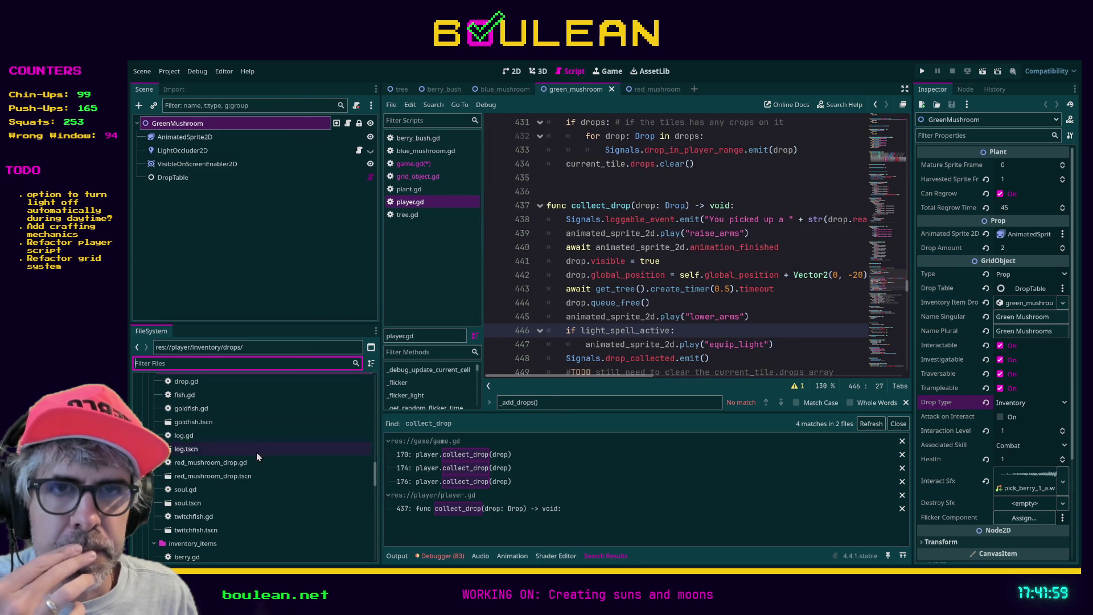
{"action": "scroll", "coordinate": [256, 459], "scroll_direction": "up", "scroll_amount": 1}
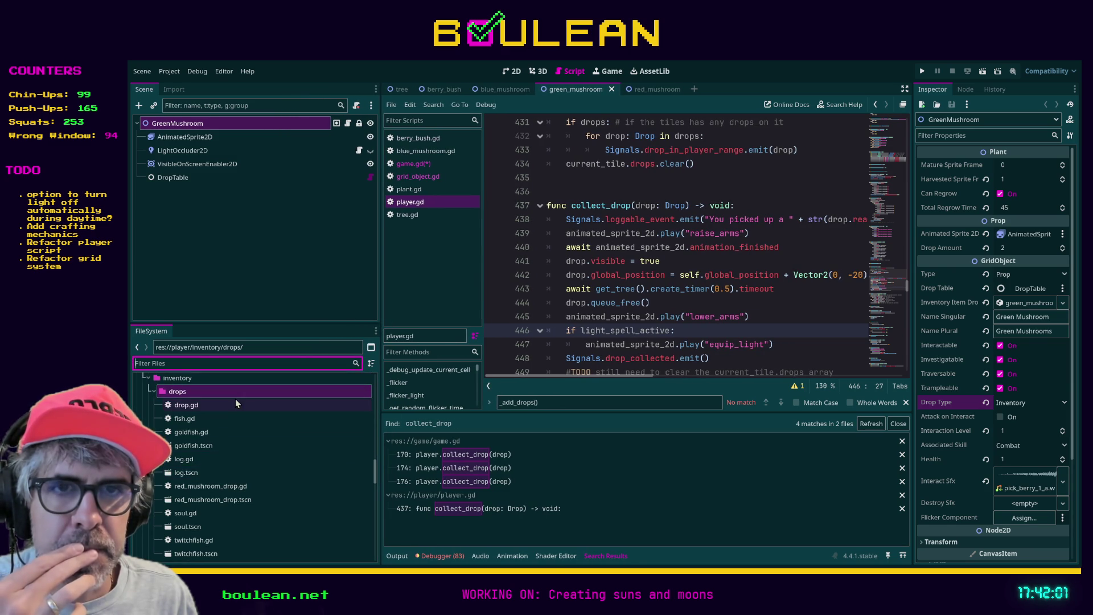
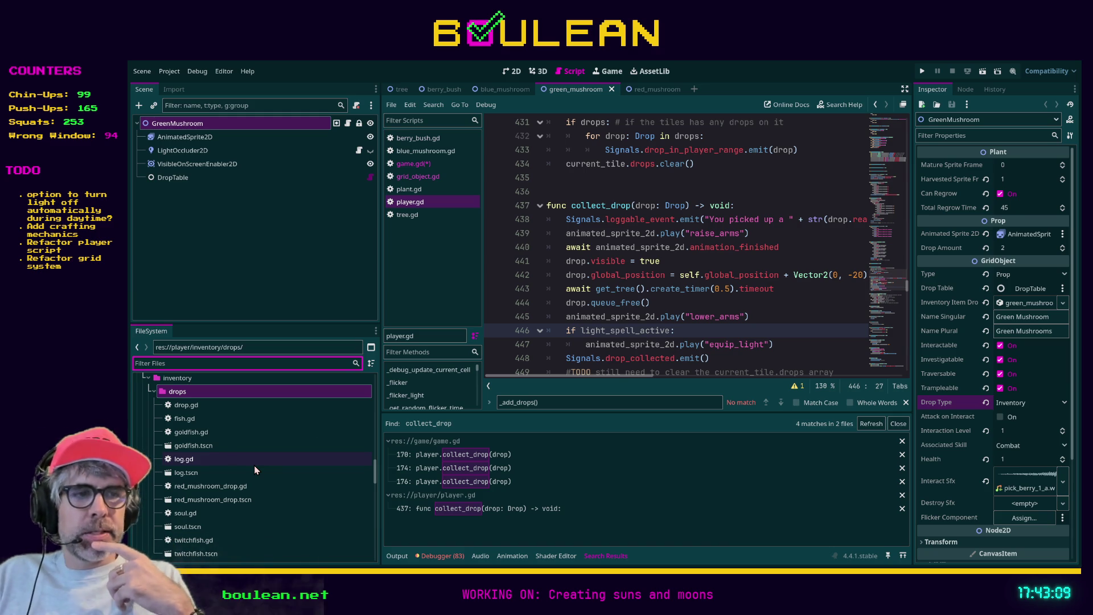
Comment out the failing player.collect_drop(drop) call on line 164 of game.gd and rerun the game
{"action": "left_click", "coordinate": [693, 337]}
{"action": "key", "text": "F5"}
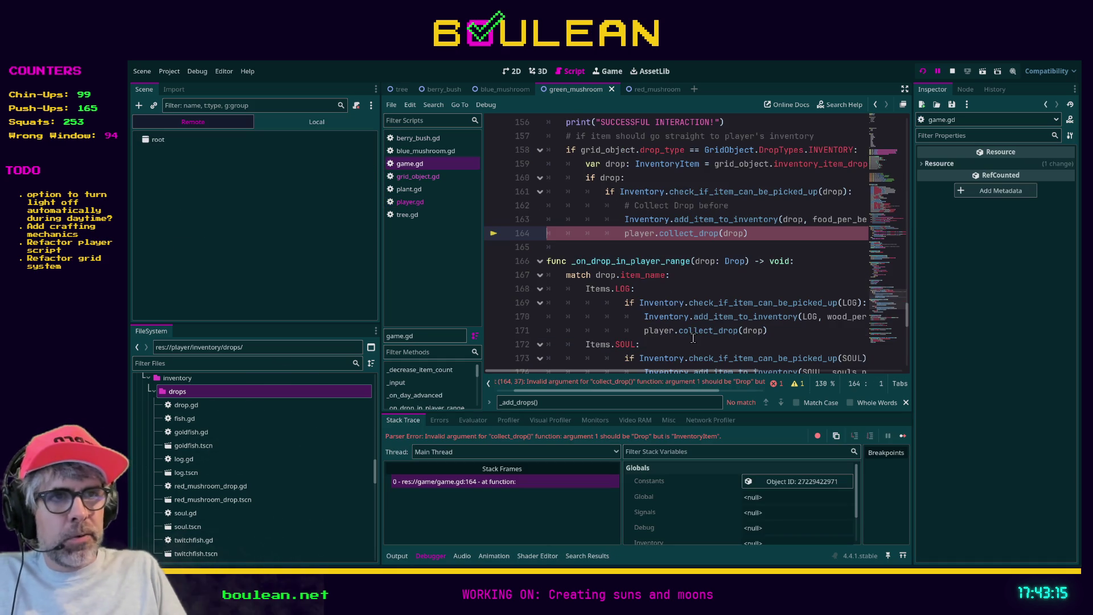
{"action": "left_click", "coordinate": [767, 231]}
{"action": "key", "text": "ctrl+k"}
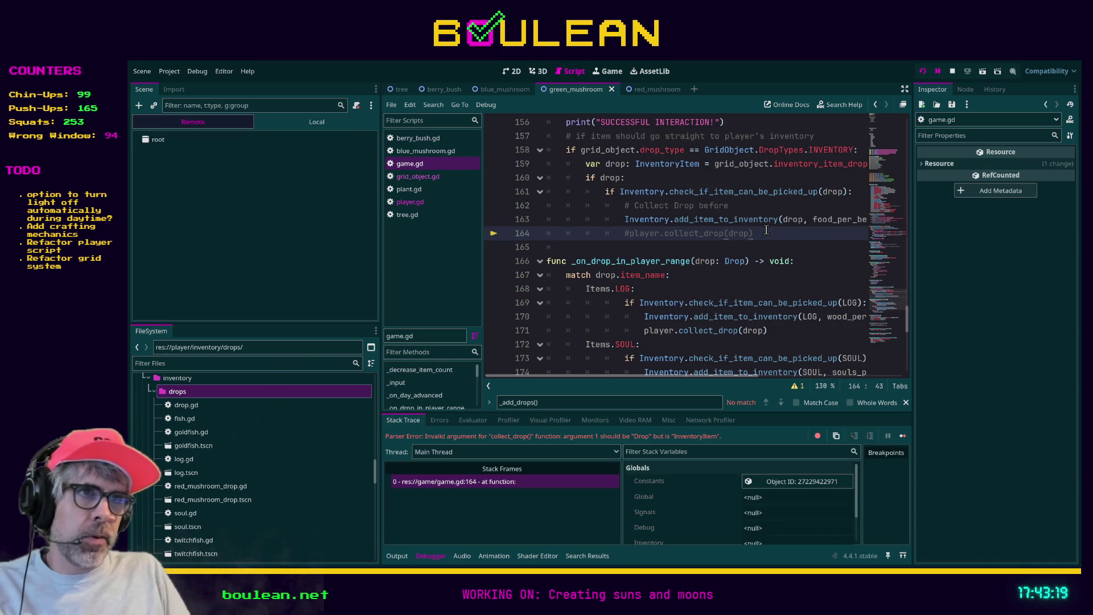
{"action": "key", "text": "F5"}
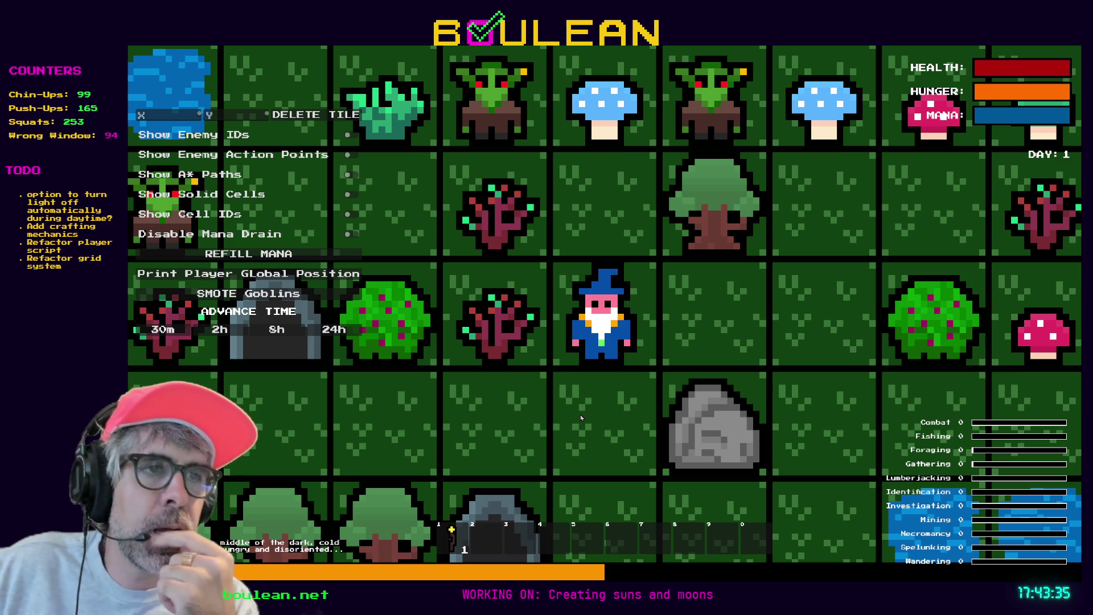
Zoom the running game view in and back out around the wizard on the forest map
{"action": "scroll", "coordinate": [610, 374], "scroll_direction": "up", "scroll_amount": 3}
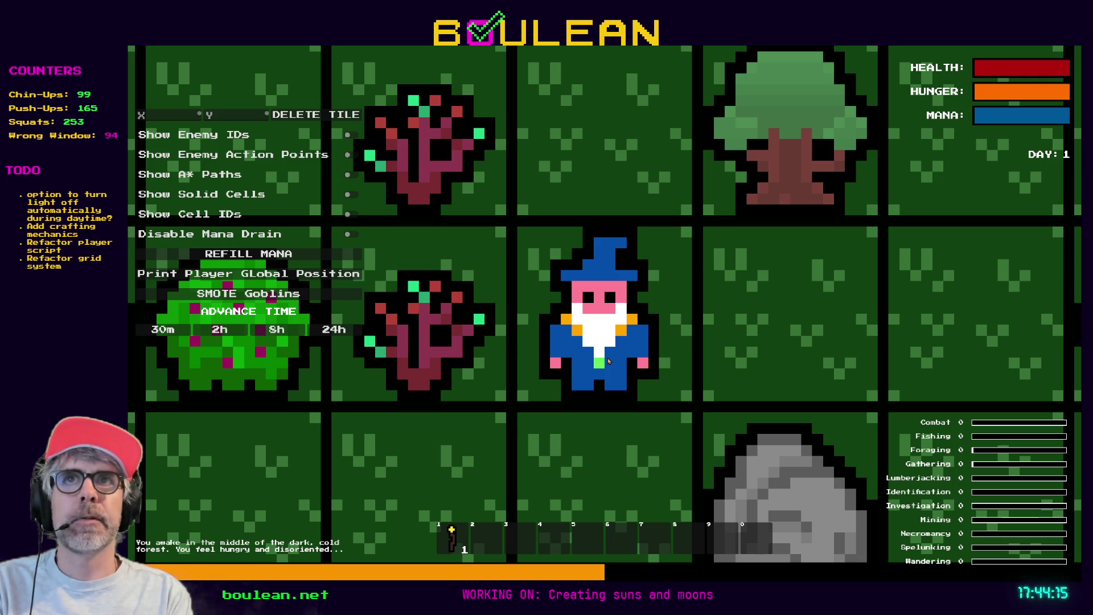
{"action": "scroll", "coordinate": [608, 361], "scroll_direction": "down", "scroll_amount": 2}
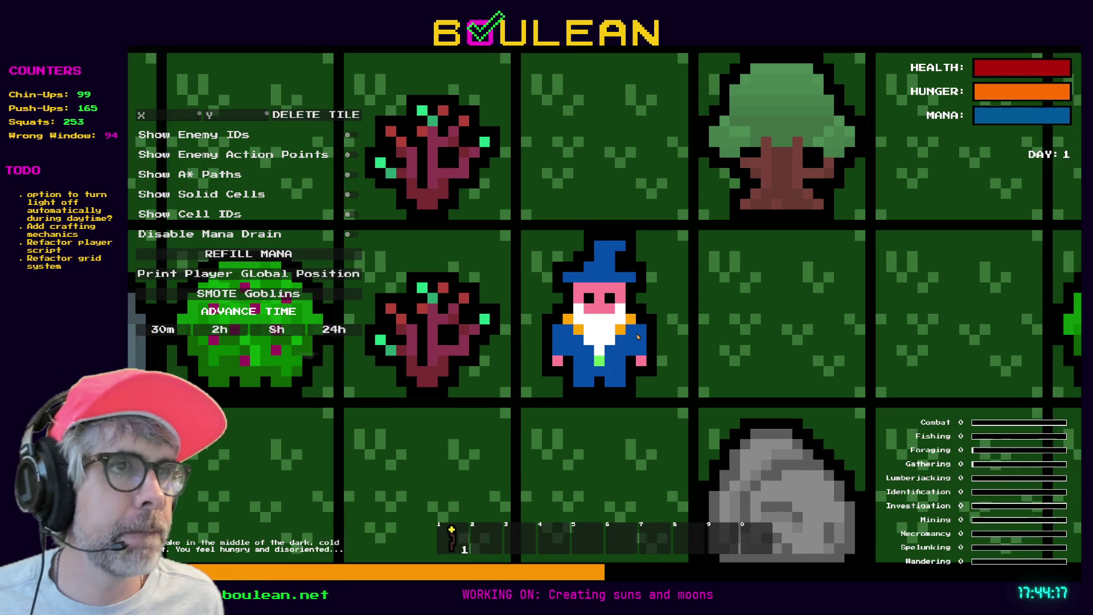
Walk the wizard up beside the tree and chop it down to a stump for 3 logs
{"action": "key", "text": "w"}
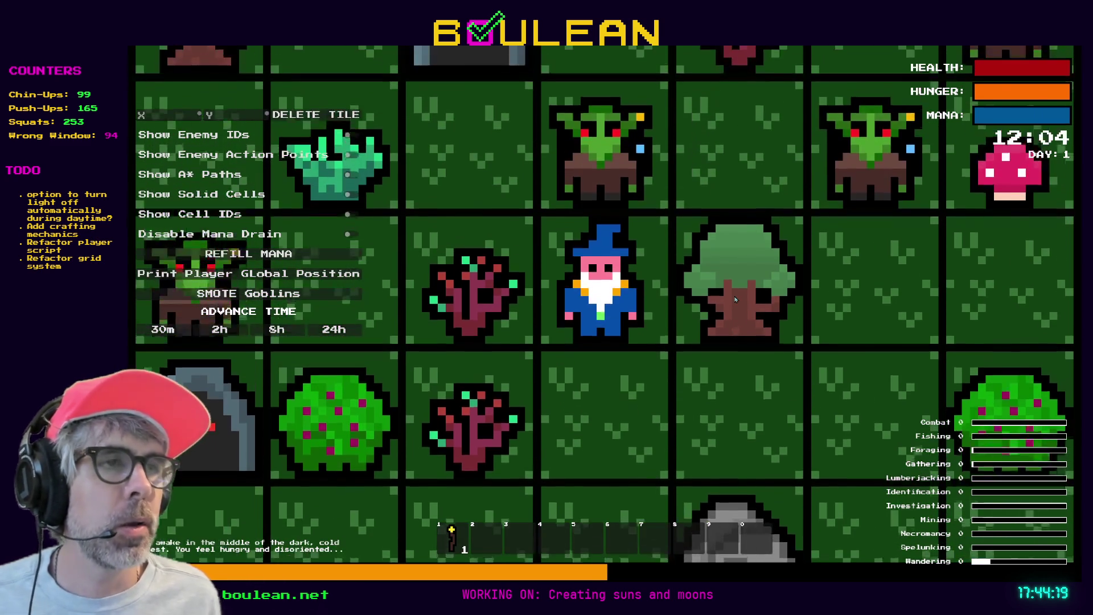
{"action": "key", "text": "d"}
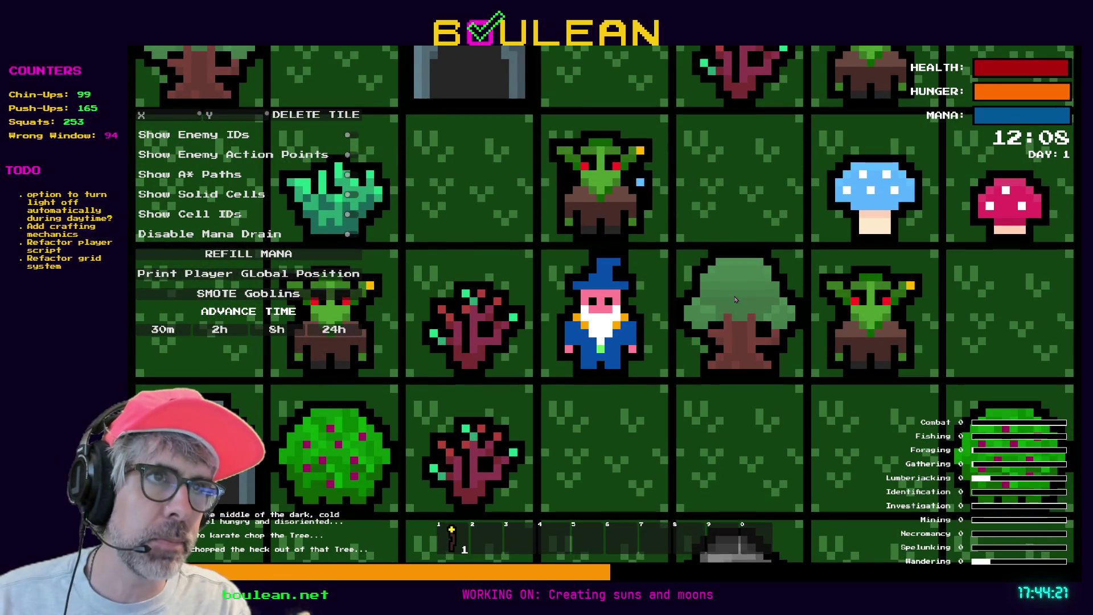
{"action": "left_click", "coordinate": [735, 300]}
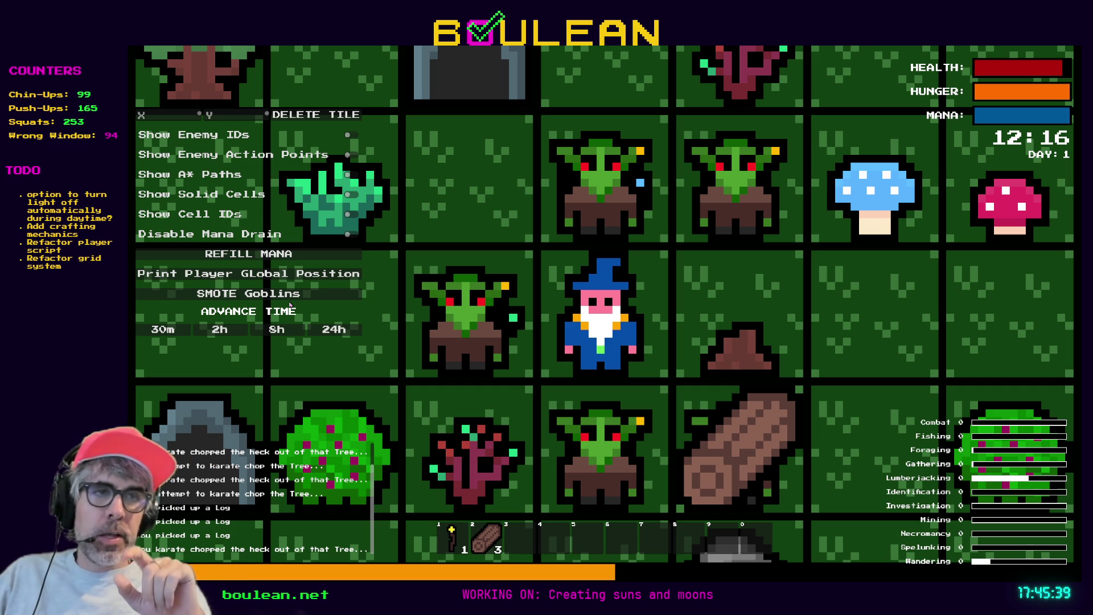
{"action": "scroll", "coordinate": [678, 333], "scroll_direction": "up", "scroll_amount": 1}
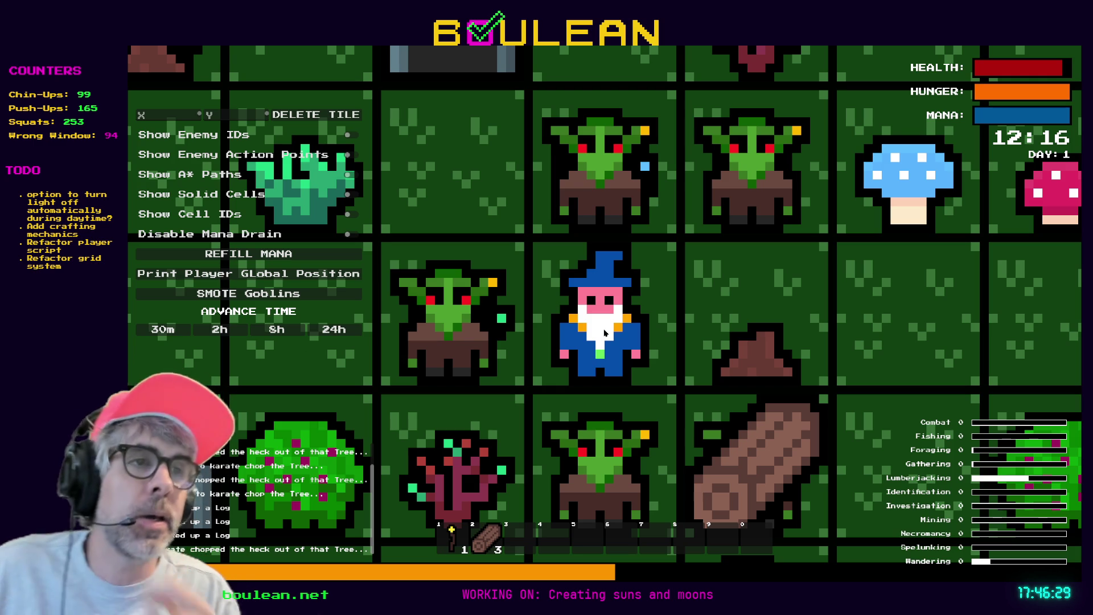
{"action": "scroll", "coordinate": [653, 334], "scroll_direction": "up", "scroll_amount": 1}
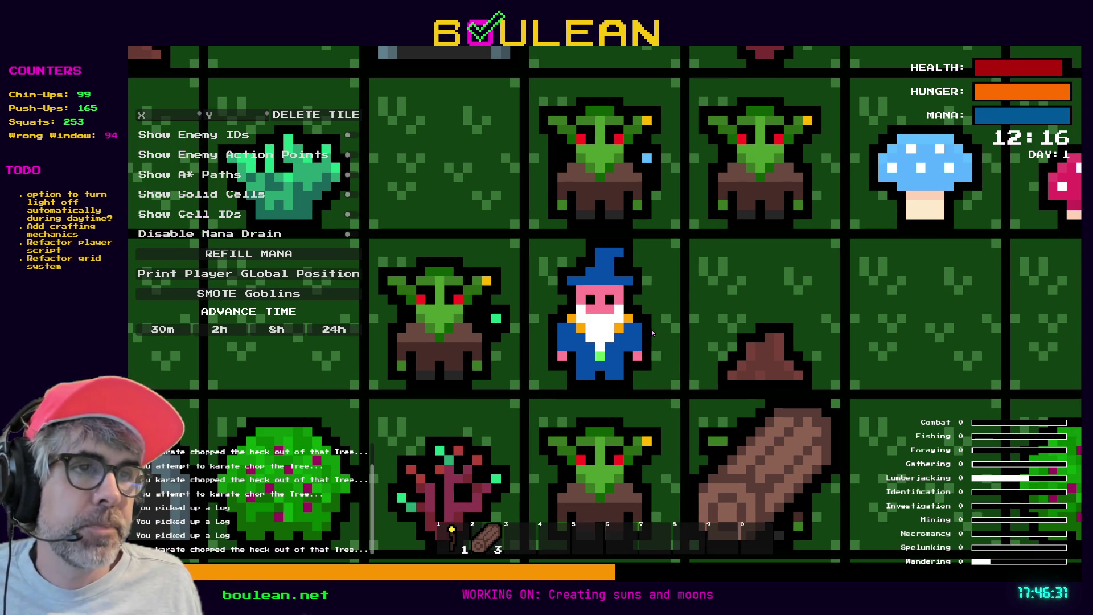
{"action": "scroll", "coordinate": [549, 408], "scroll_direction": "up", "scroll_amount": 2}
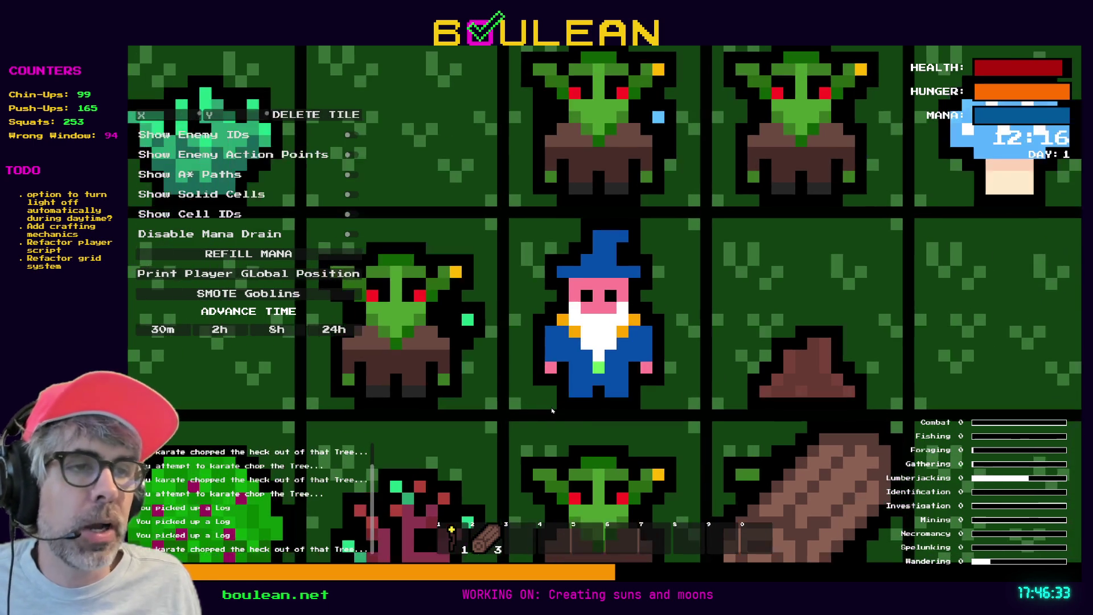